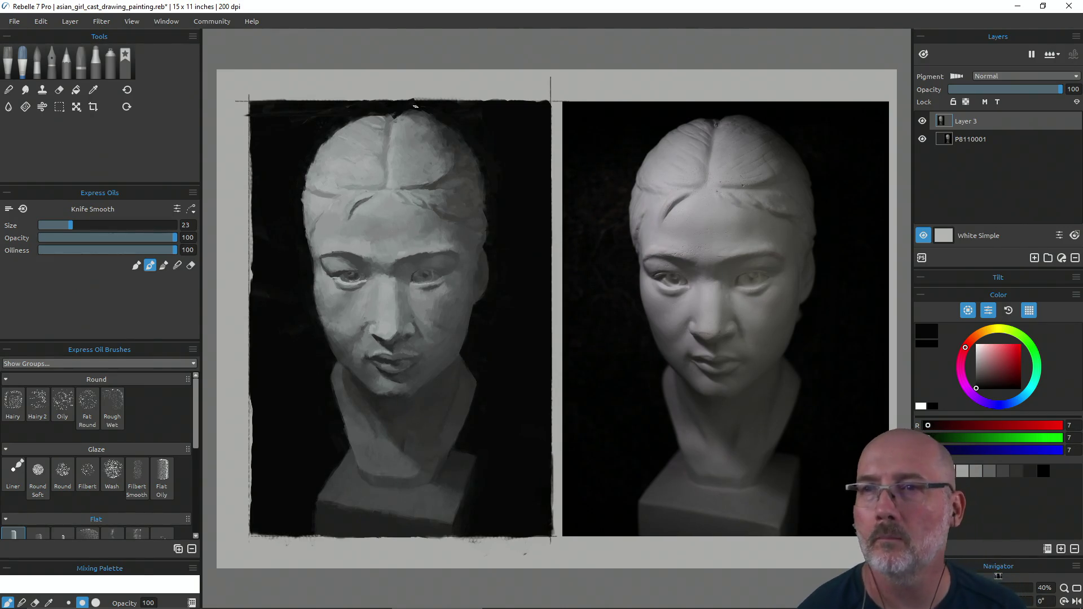
Step: Sample a mid grey from the painting with the eyedropper
{"action": "key", "text": "i"}
{"action": "left_click", "coordinate": [377, 123]}
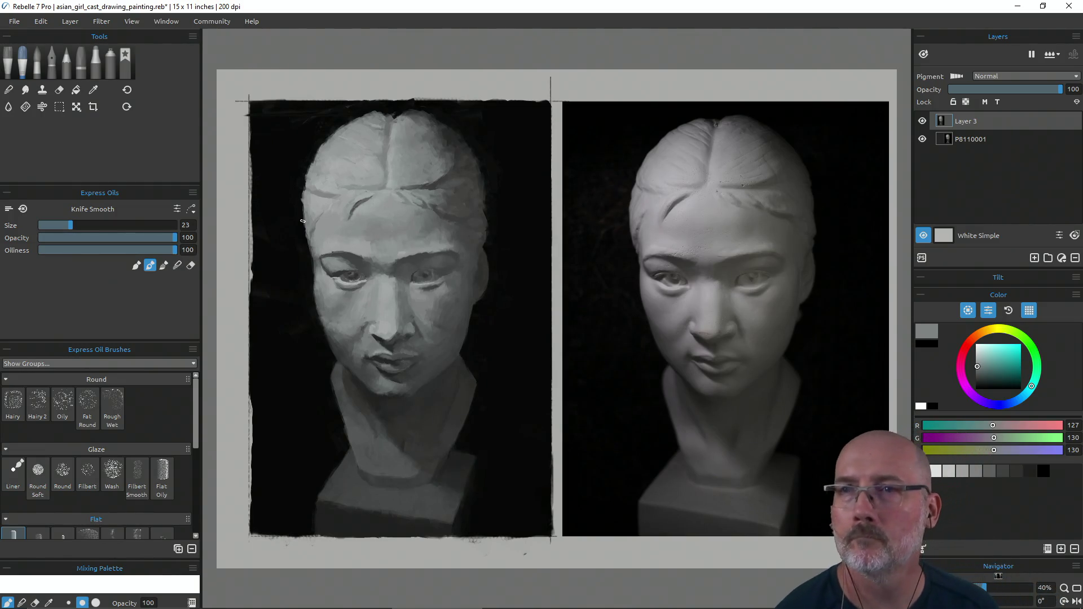
Step: Alternate sampling near-black, light and mid greys to knife-blend the head's left edge into the background
{"action": "left_click", "coordinate": [327, 121], "text": "alt"}
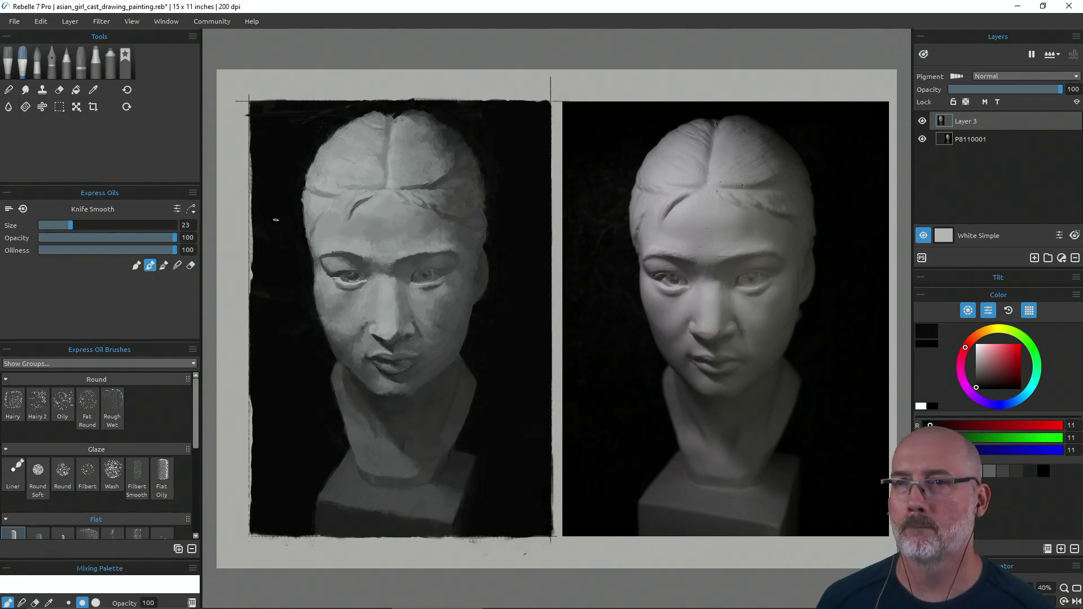
{"action": "key", "text": "i"}
{"action": "left_click", "coordinate": [306, 216]}
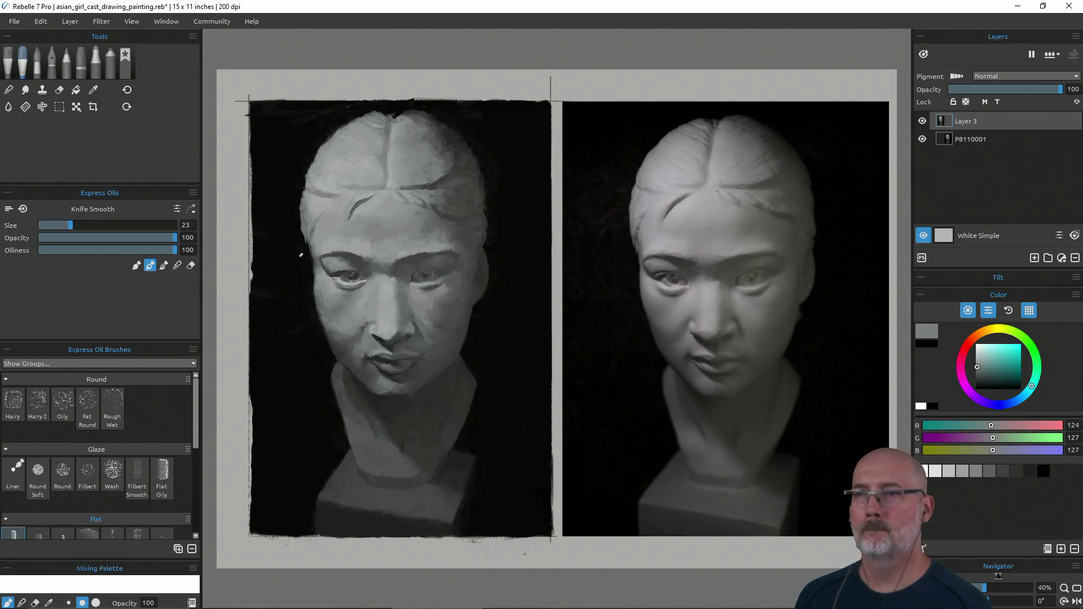
{"action": "left_click", "coordinate": [297, 225], "text": "alt"}
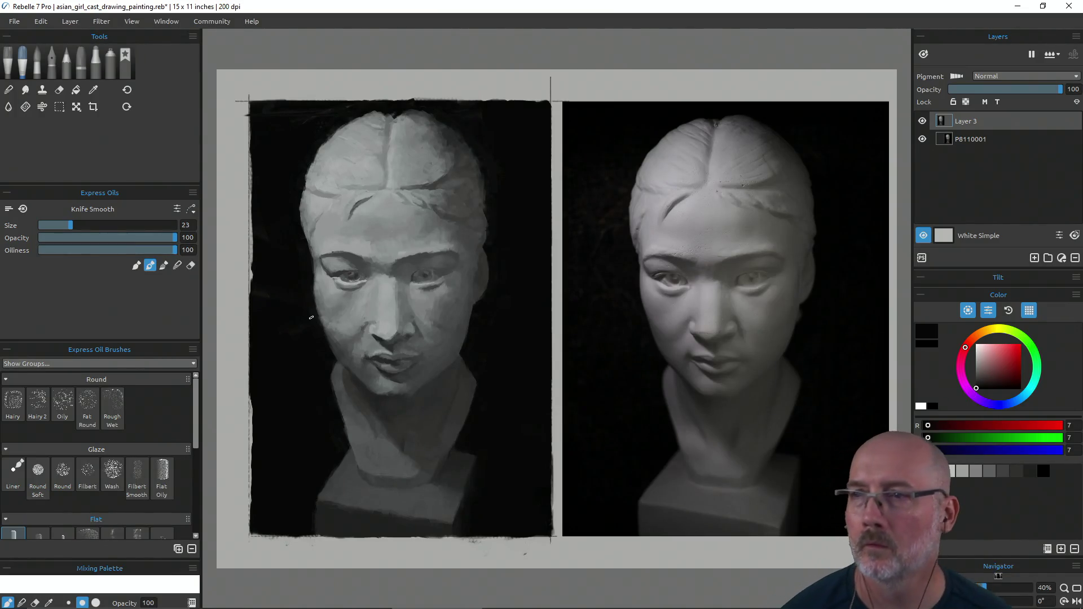
{"action": "left_click", "coordinate": [313, 227], "text": "alt"}
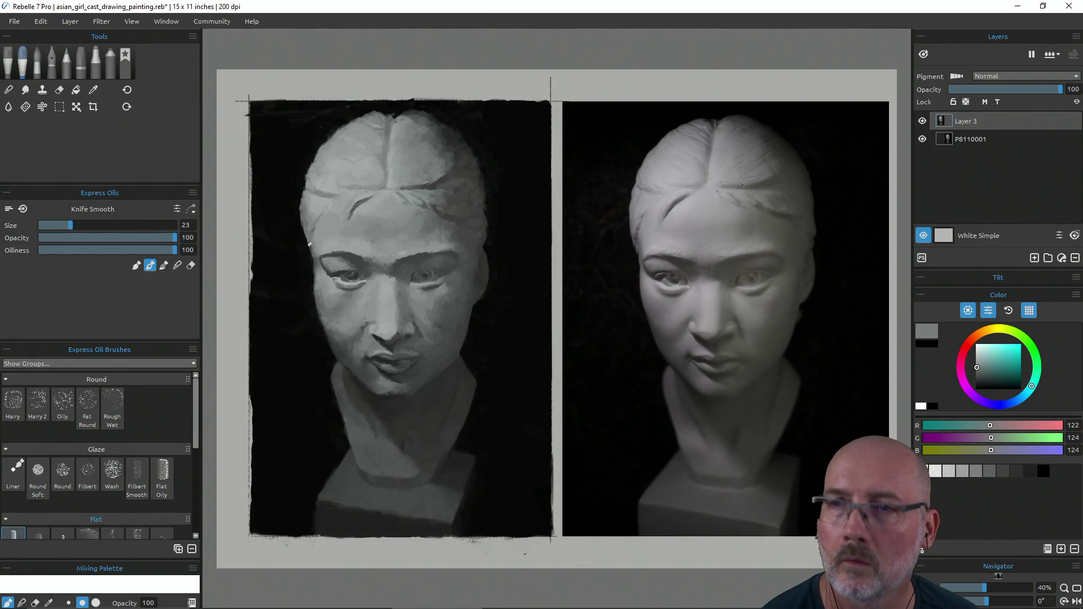
{"action": "left_click", "coordinate": [311, 230], "text": "alt"}
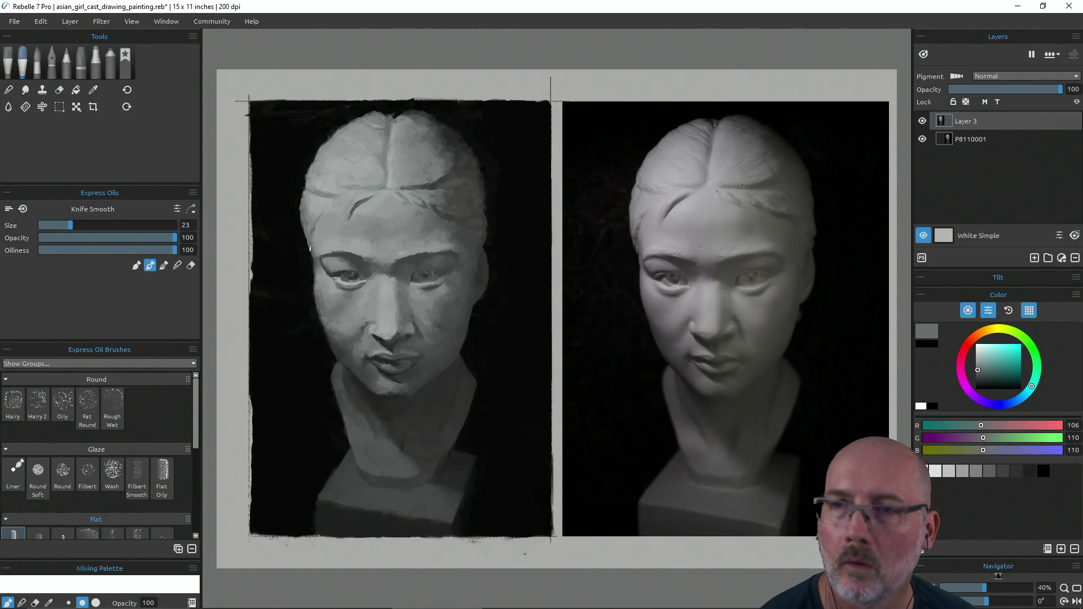
{"action": "key", "text": "i"}
{"action": "left_click", "coordinate": [314, 258]}
{"action": "key", "text": "b"}
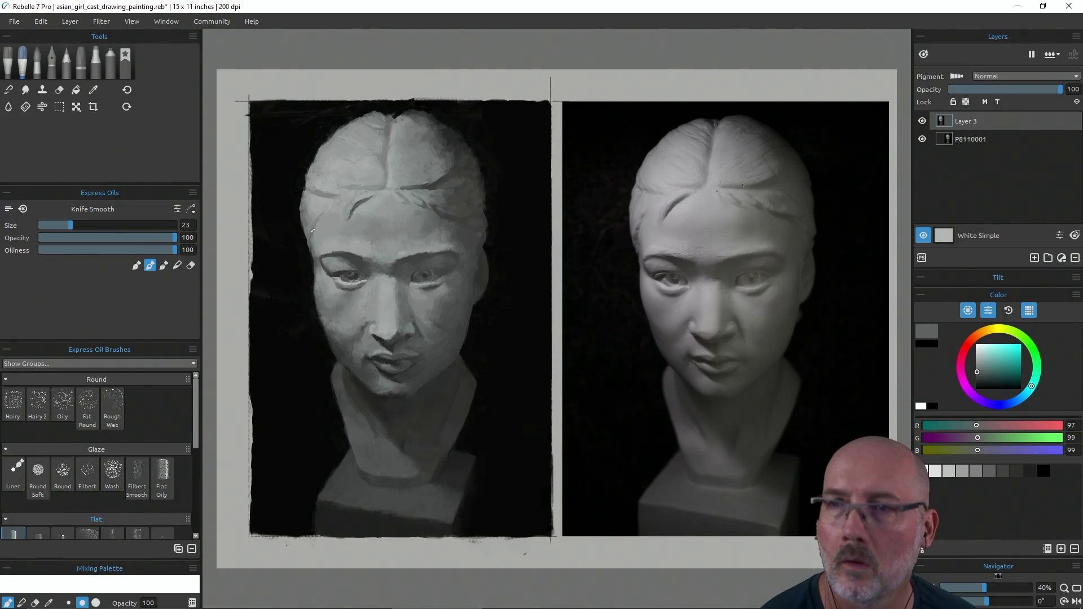
Step: Sample the grey beside the left eye and return to the Knife Smooth brush
{"action": "key", "text": "i"}
{"action": "left_click", "coordinate": [327, 266]}
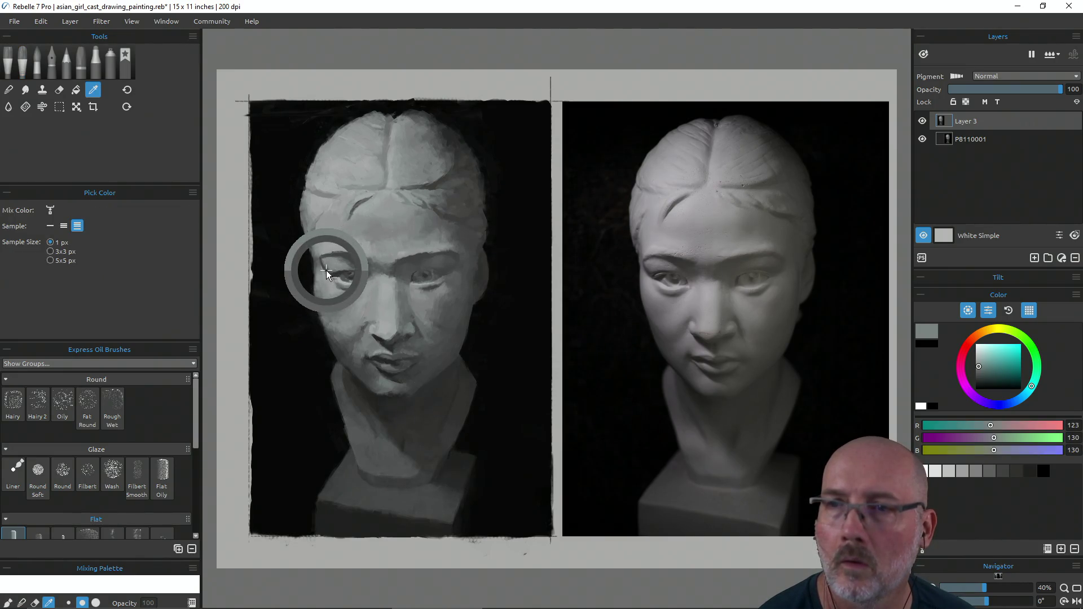
{"action": "left_click", "coordinate": [326, 270]}
{"action": "key", "text": "b"}
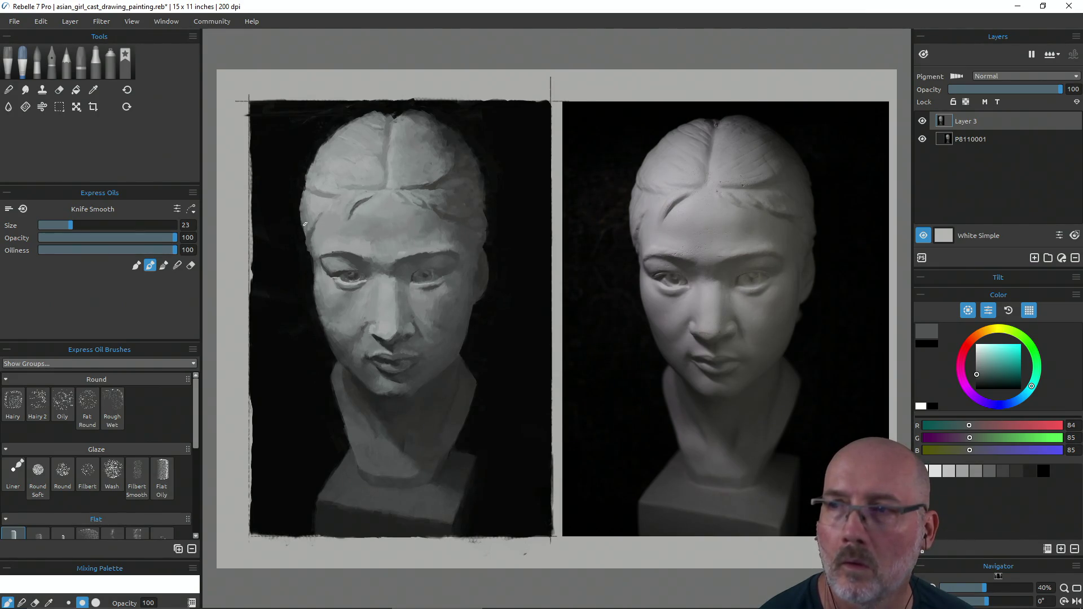
Step: Sample light, mid and dark forehead greys to repaint the left forehead planes
{"action": "left_click", "coordinate": [305, 227], "text": "alt"}
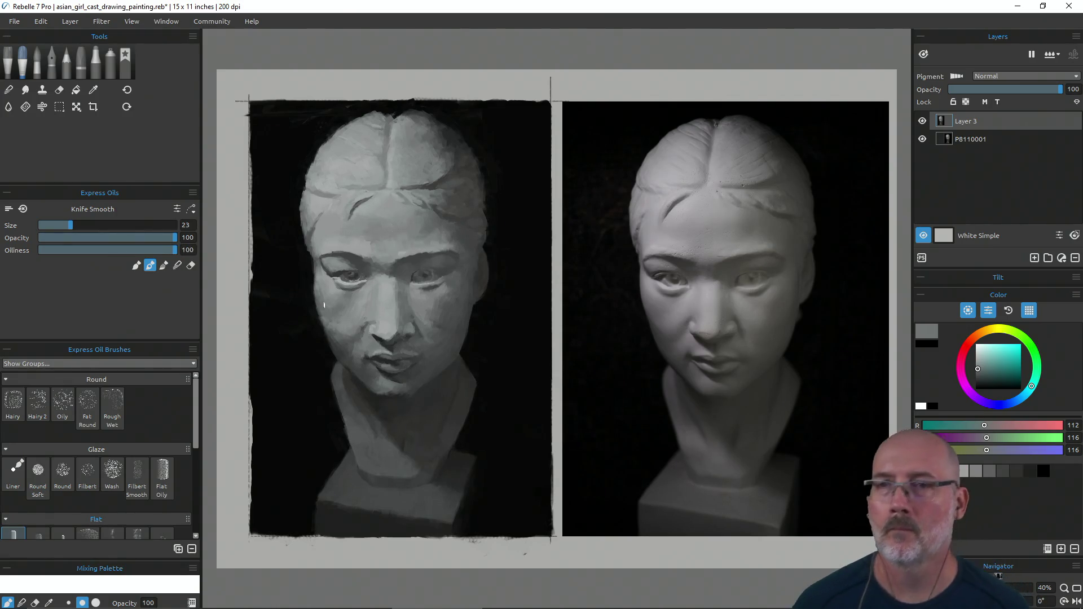
{"action": "left_click", "coordinate": [319, 225], "text": "alt"}
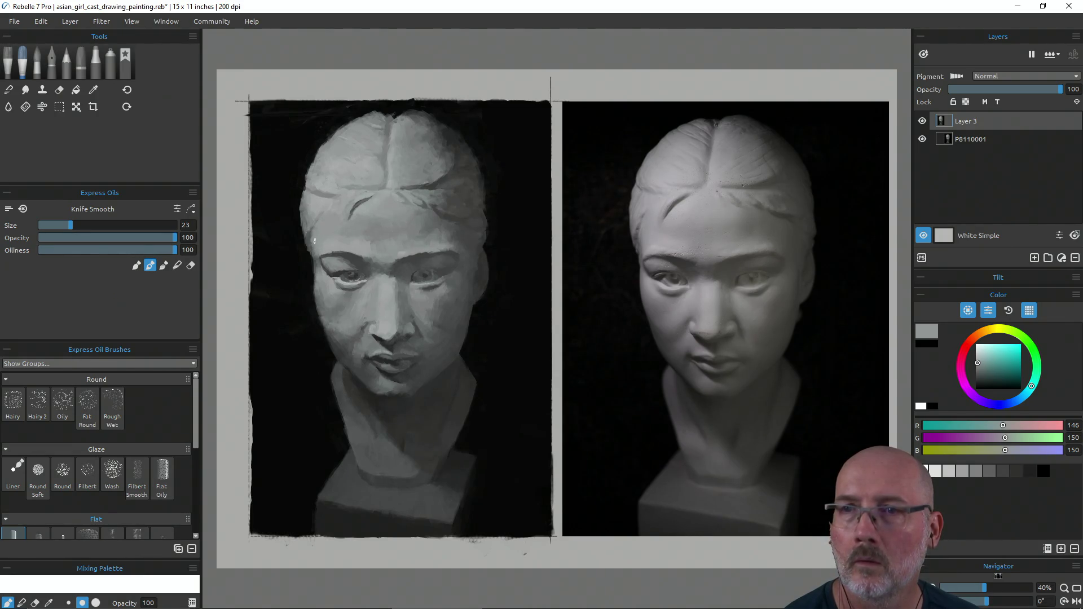
{"action": "left_click", "coordinate": [309, 228], "text": "alt"}
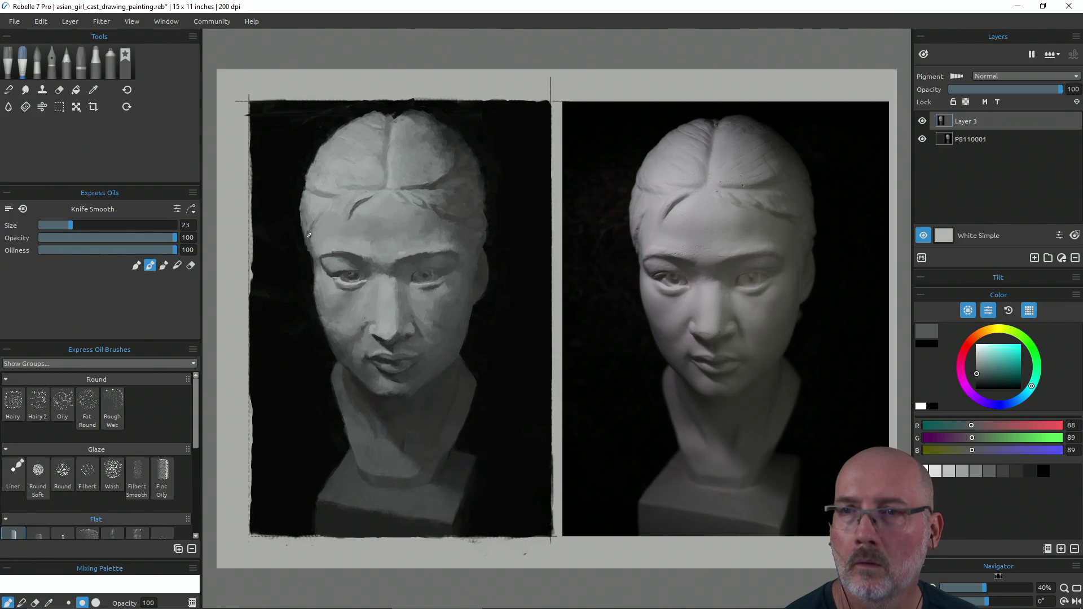
{"action": "left_click", "coordinate": [304, 207], "text": "alt"}
{"action": "left_click", "coordinate": [311, 209], "text": "alt"}
{"action": "left_click", "coordinate": [311, 207], "text": "alt"}
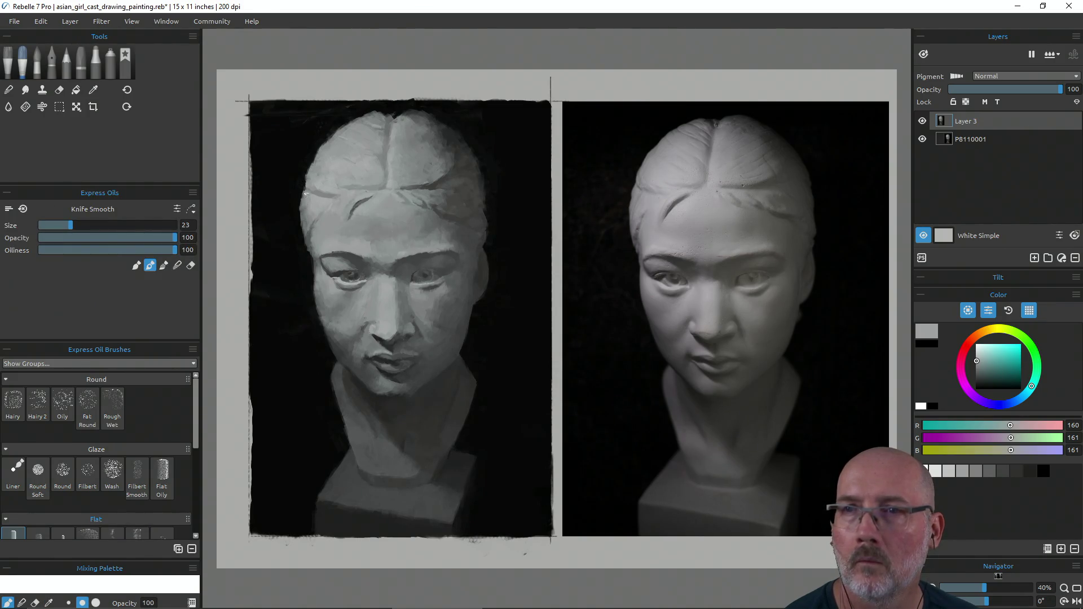
{"action": "left_click", "coordinate": [300, 213], "text": "alt"}
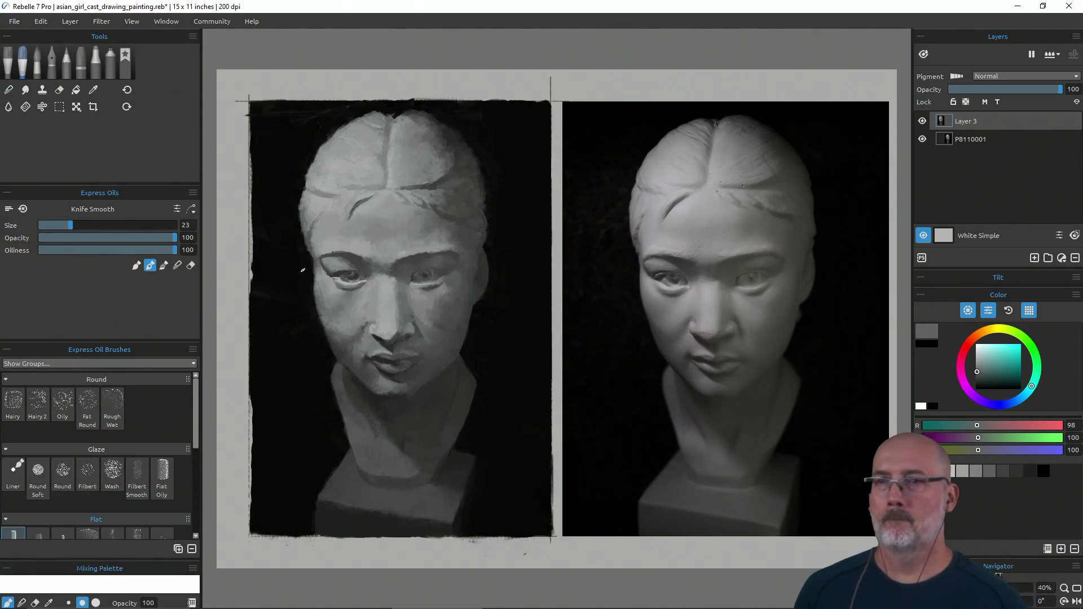
Step: Sample dark greys and near-black by the right cheek and jaw to deepen those shadows
{"action": "left_click", "coordinate": [291, 206], "text": "alt"}
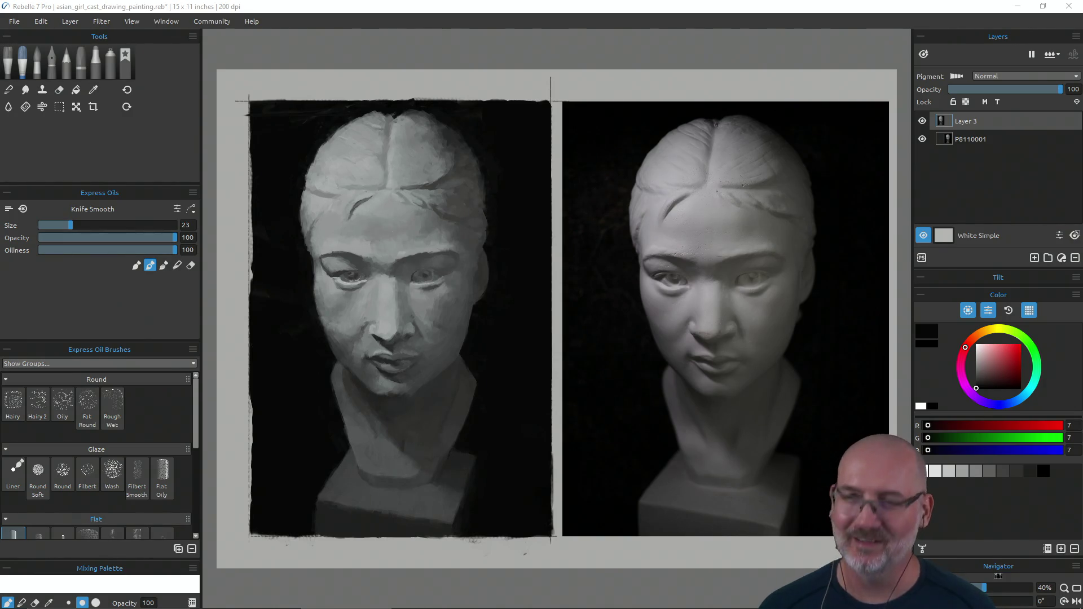
{"action": "left_click", "coordinate": [894, 368]}
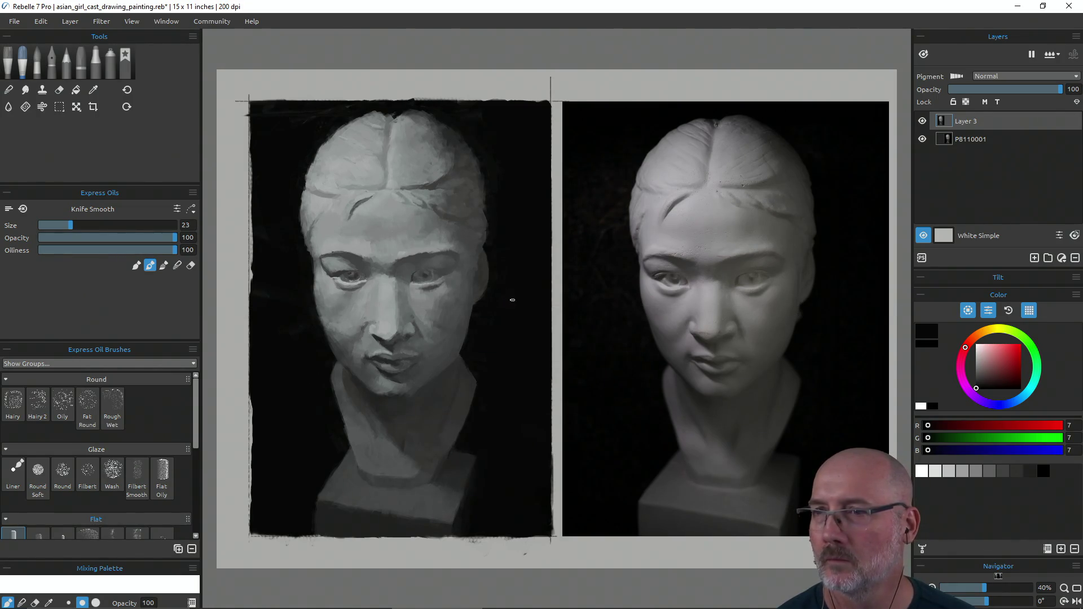
{"action": "left_click", "coordinate": [479, 293], "text": "alt"}
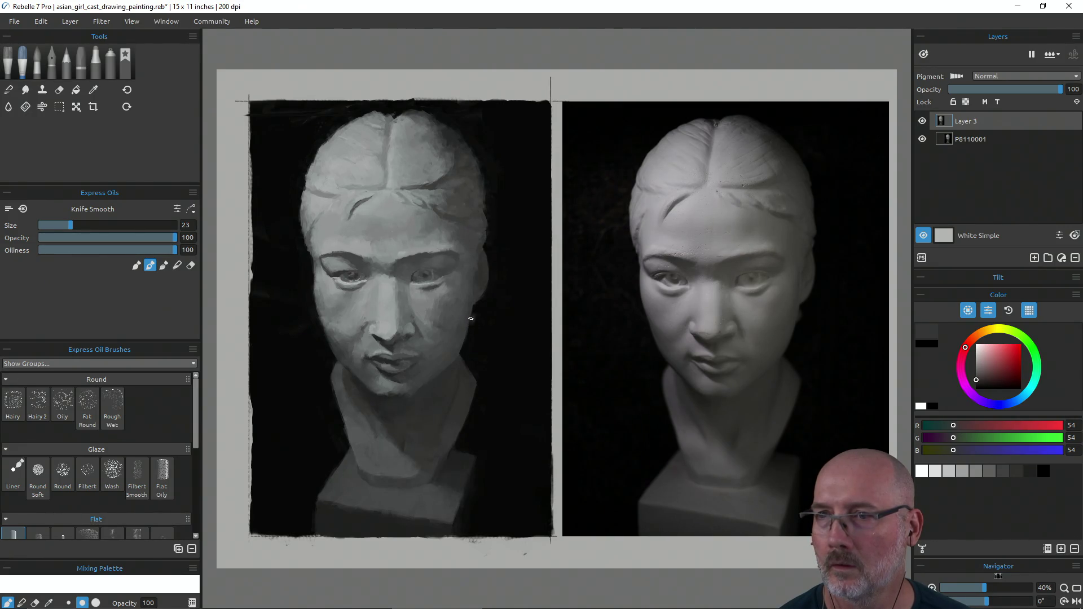
{"action": "left_click", "coordinate": [471, 319], "text": "alt"}
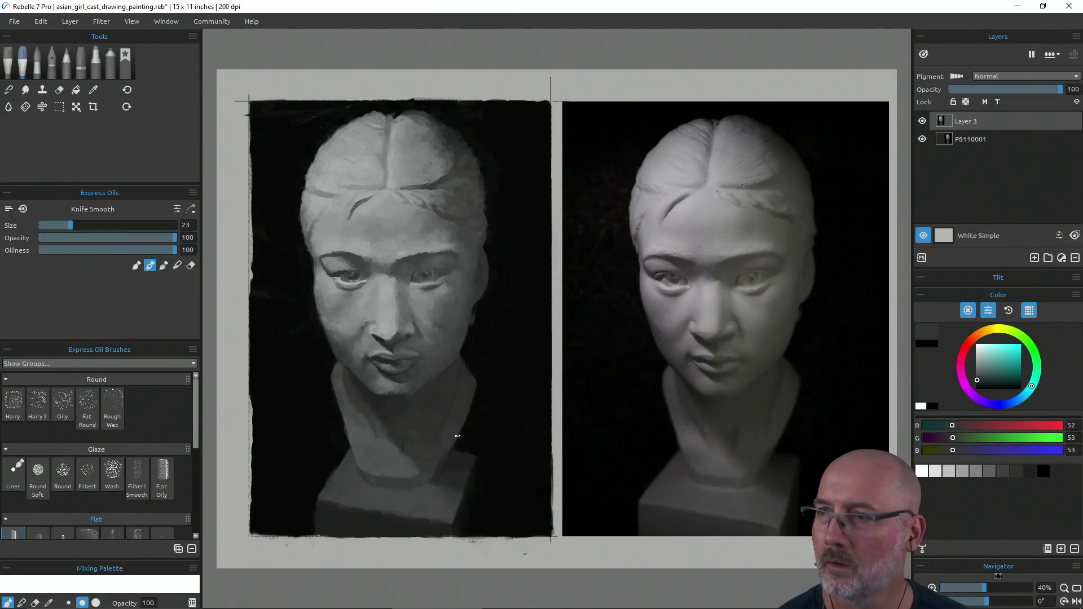
{"action": "left_click", "coordinate": [475, 323], "text": "alt"}
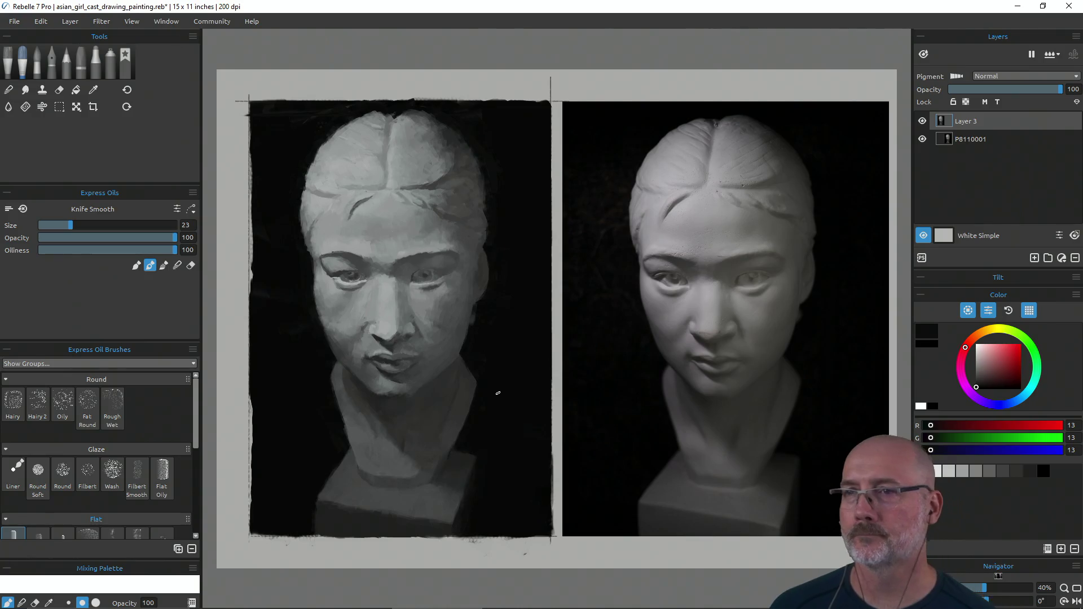
{"action": "key", "text": "alt"}
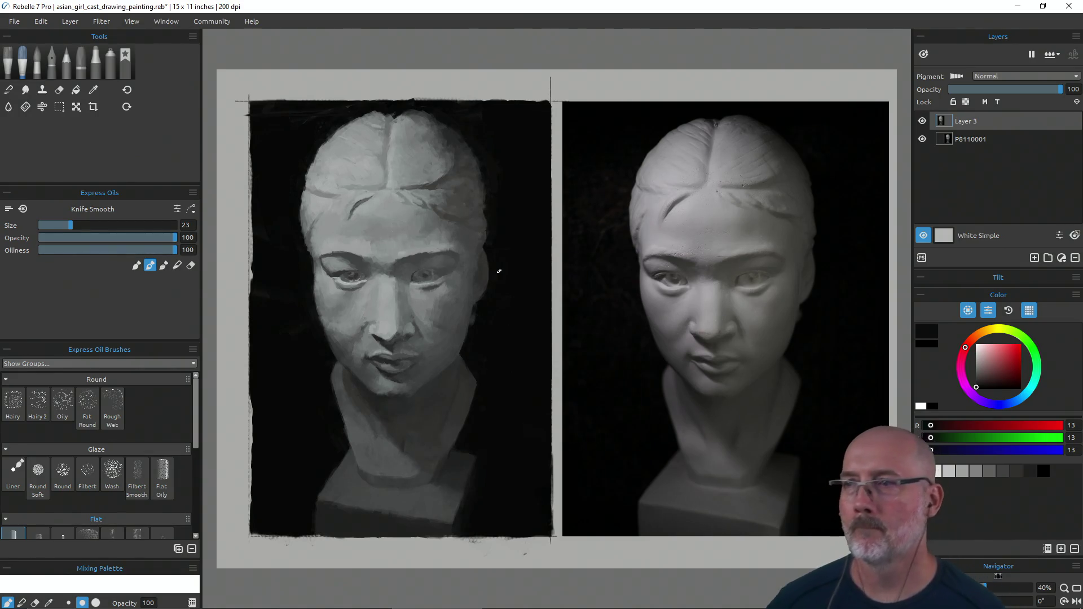
Step: Sample dark and mid greys from the right forehead and paint them in
{"action": "key", "text": "i"}
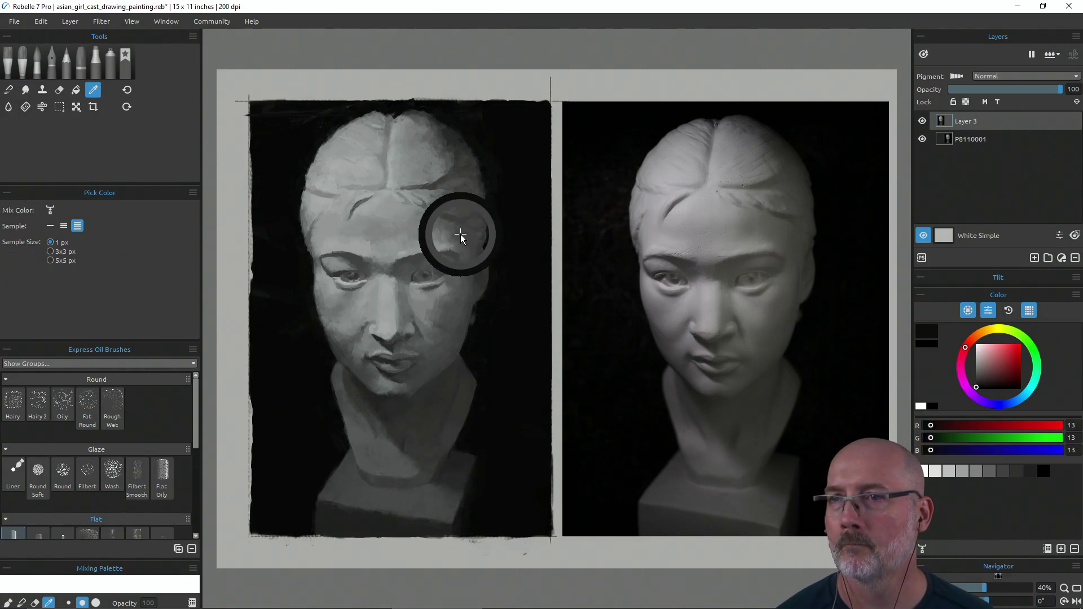
{"action": "left_click", "coordinate": [463, 236]}
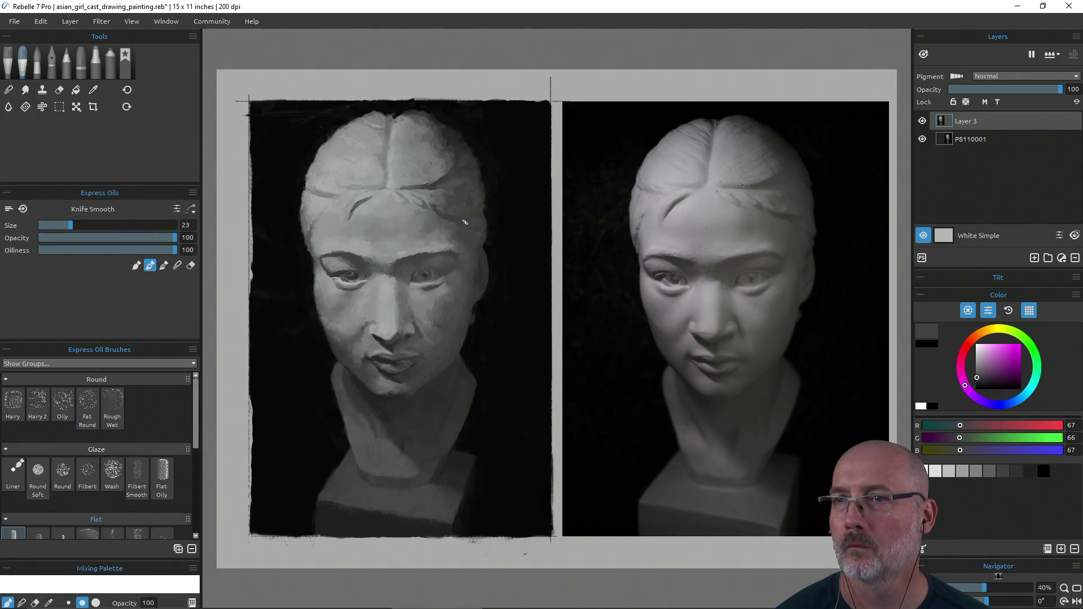
{"action": "key", "text": "i"}
{"action": "left_click", "coordinate": [446, 225]}
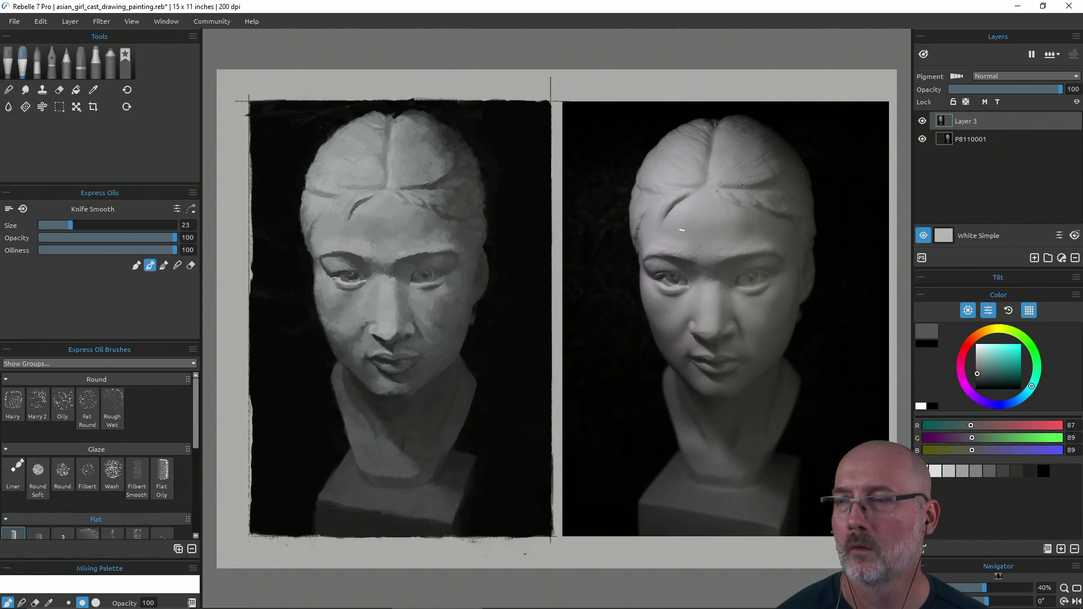
{"action": "left_click_drag", "start_coordinate": [789, 220], "coordinate": [449, 223]}
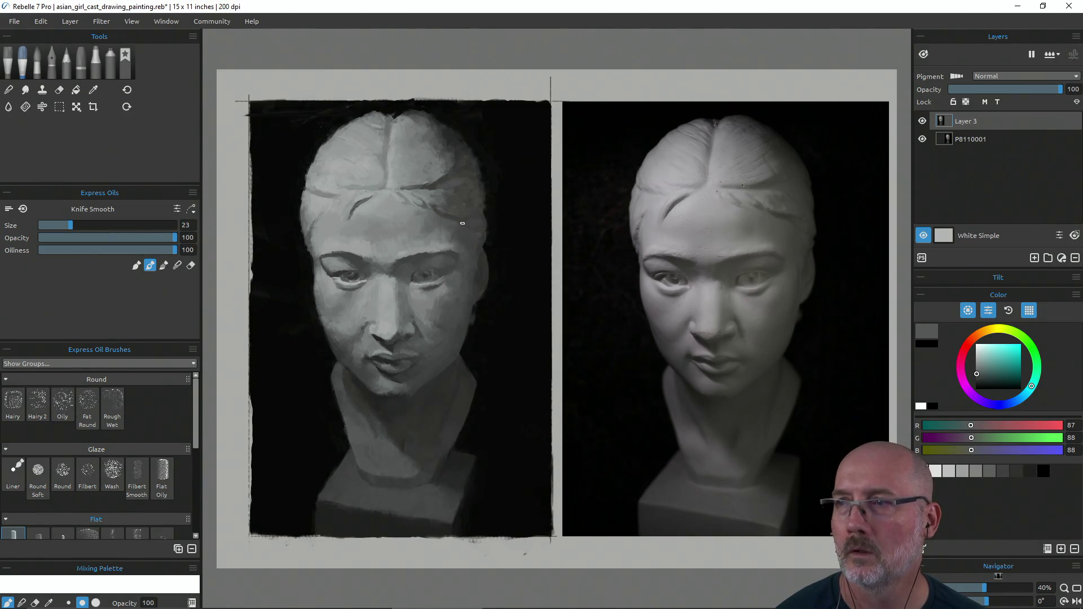
{"action": "key", "text": "i"}
{"action": "left_click", "coordinate": [476, 239]}
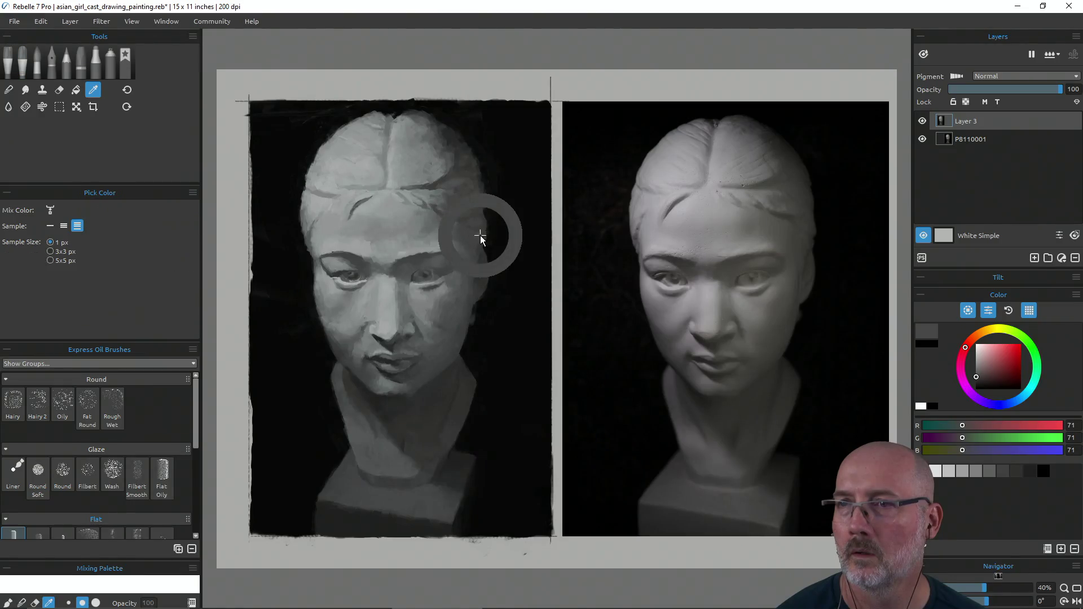
{"action": "key", "text": "b"}
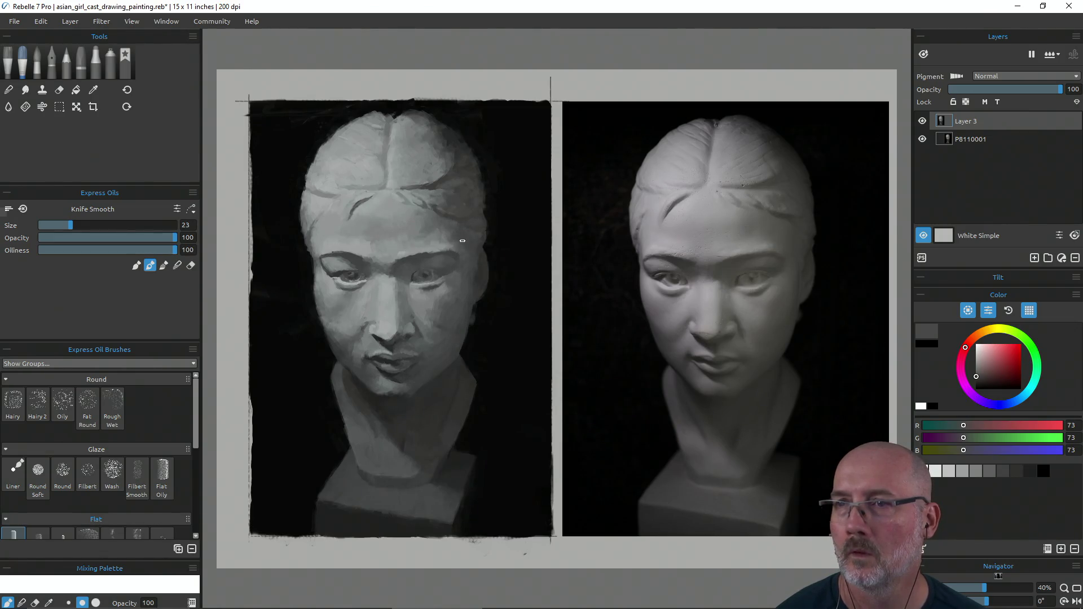
Step: Refine the forehead and hairline with a range of sampled mid, dark and light greys
{"action": "left_click", "coordinate": [445, 205], "text": "alt"}
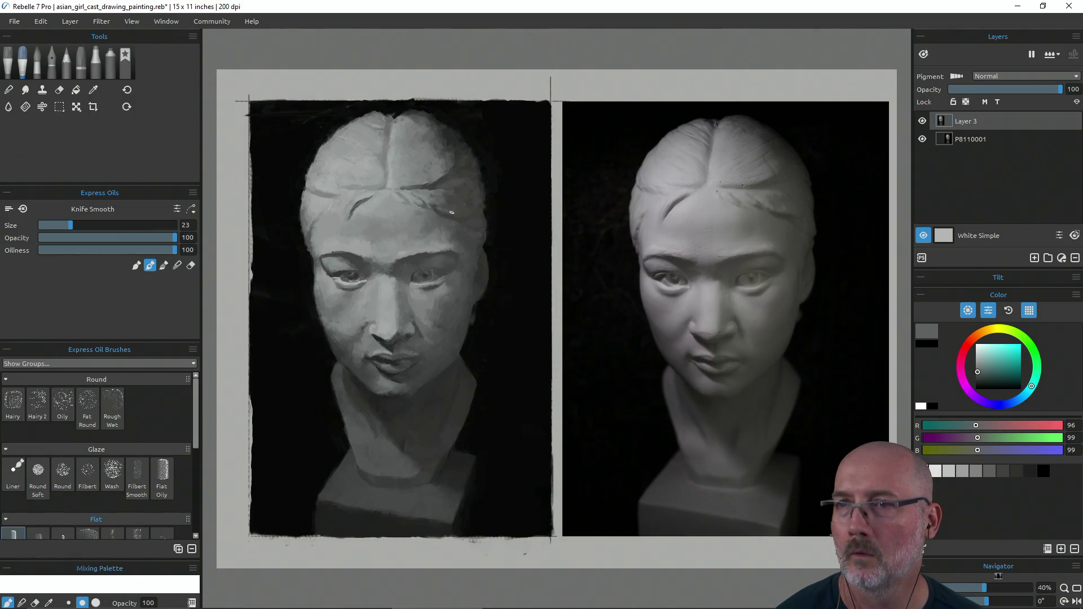
{"action": "left_click", "coordinate": [442, 215], "text": "alt"}
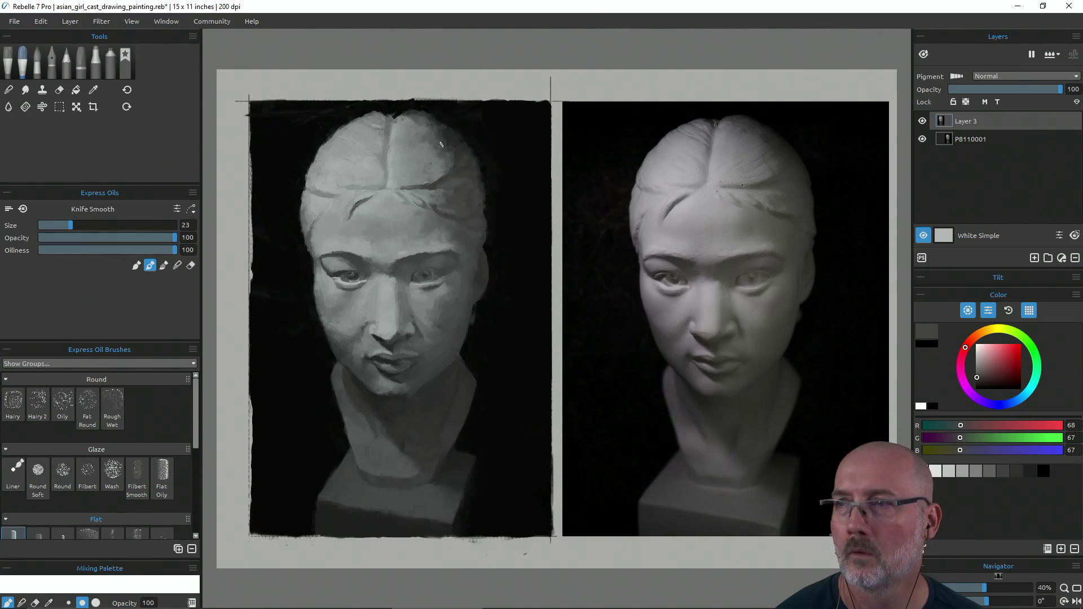
{"action": "left_click", "coordinate": [431, 206], "text": "alt"}
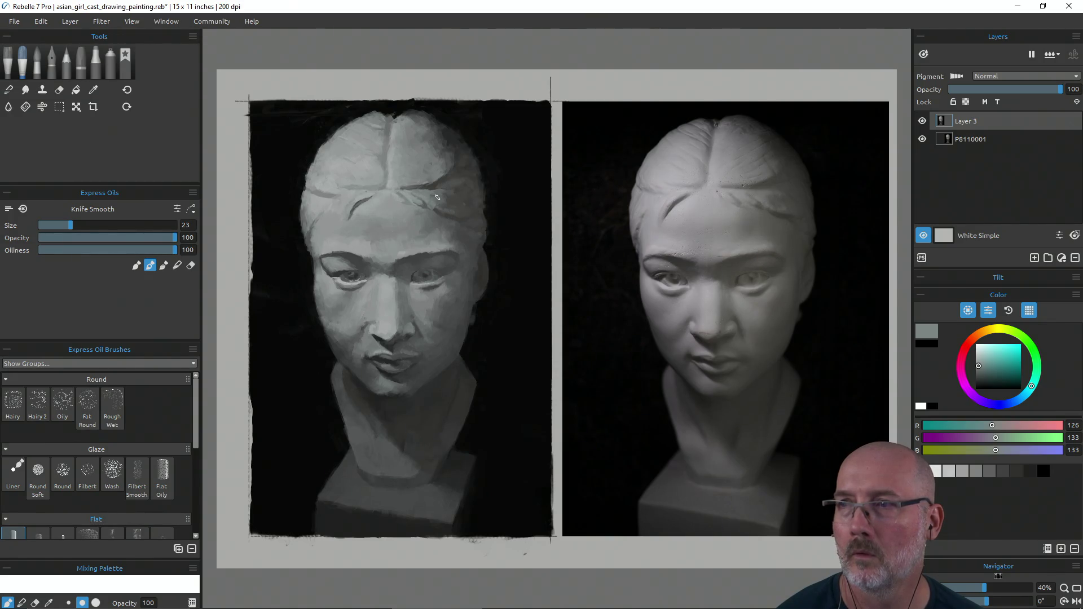
{"action": "left_click", "coordinate": [436, 198], "text": "alt"}
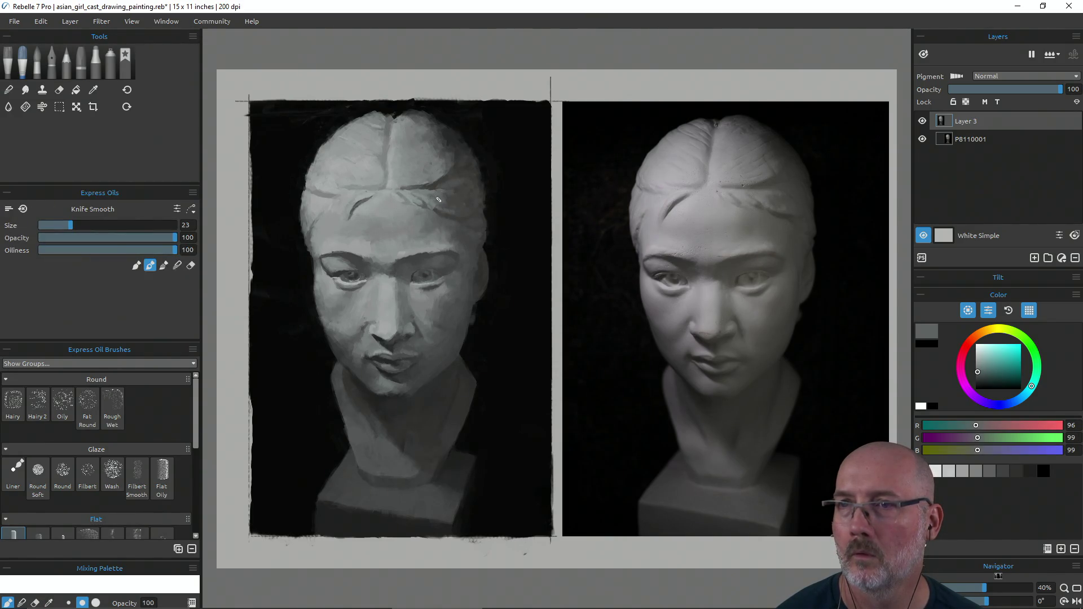
{"action": "left_click", "coordinate": [443, 198], "text": "alt"}
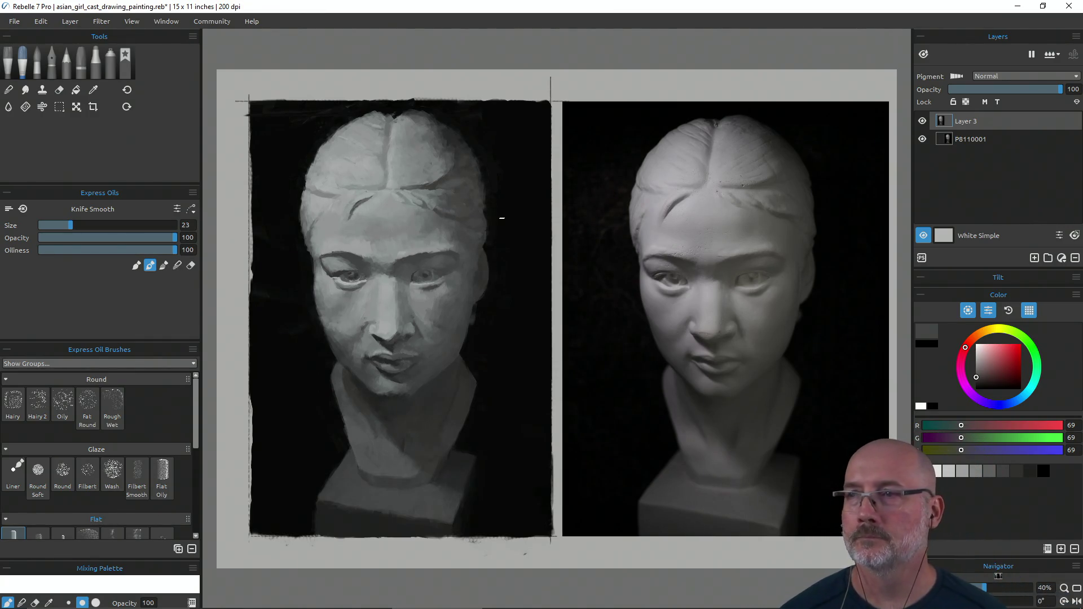
{"action": "left_click", "coordinate": [435, 219], "text": "alt"}
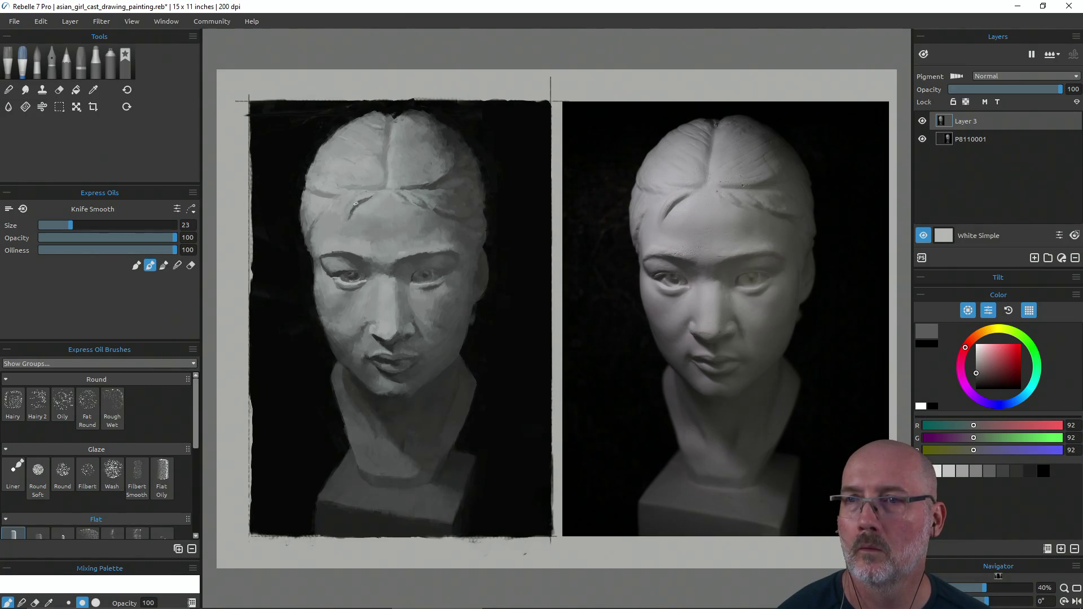
{"action": "left_click", "coordinate": [347, 211], "text": "alt"}
{"action": "left_click", "coordinate": [349, 190], "text": "alt"}
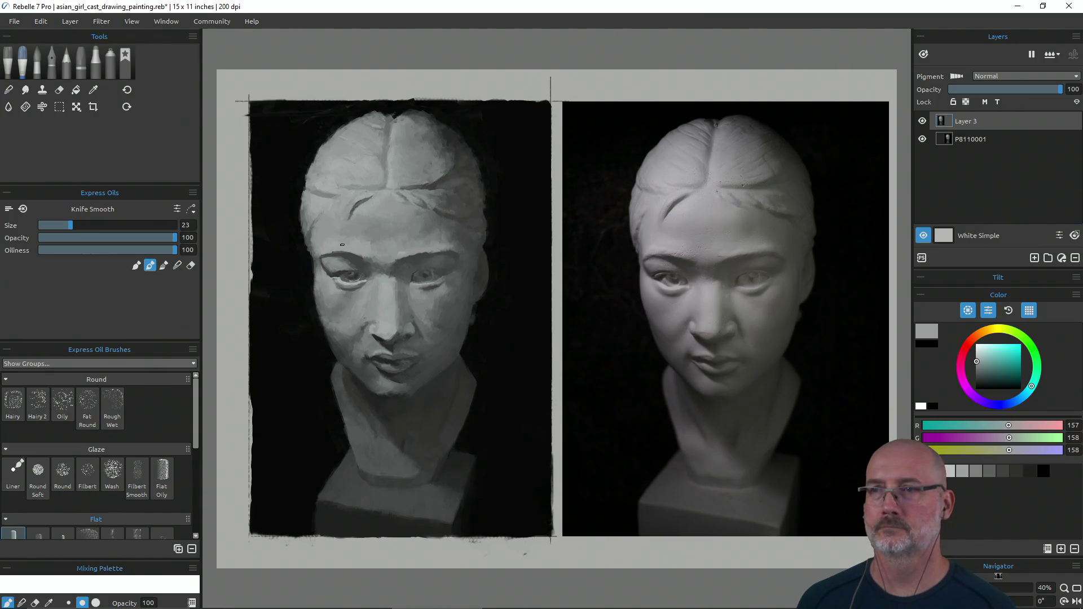
{"action": "key", "text": "a"}
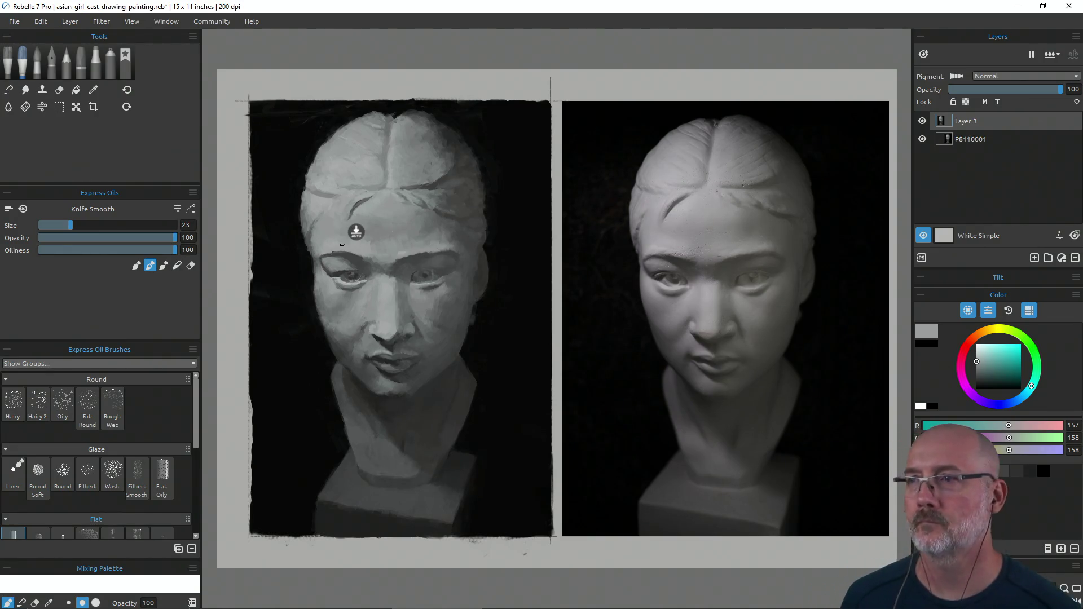
Step: Sample the near-black background (RGB 7,7,7) and undo the small stroke near the eye
{"action": "left_click", "coordinate": [293, 210], "text": "alt"}
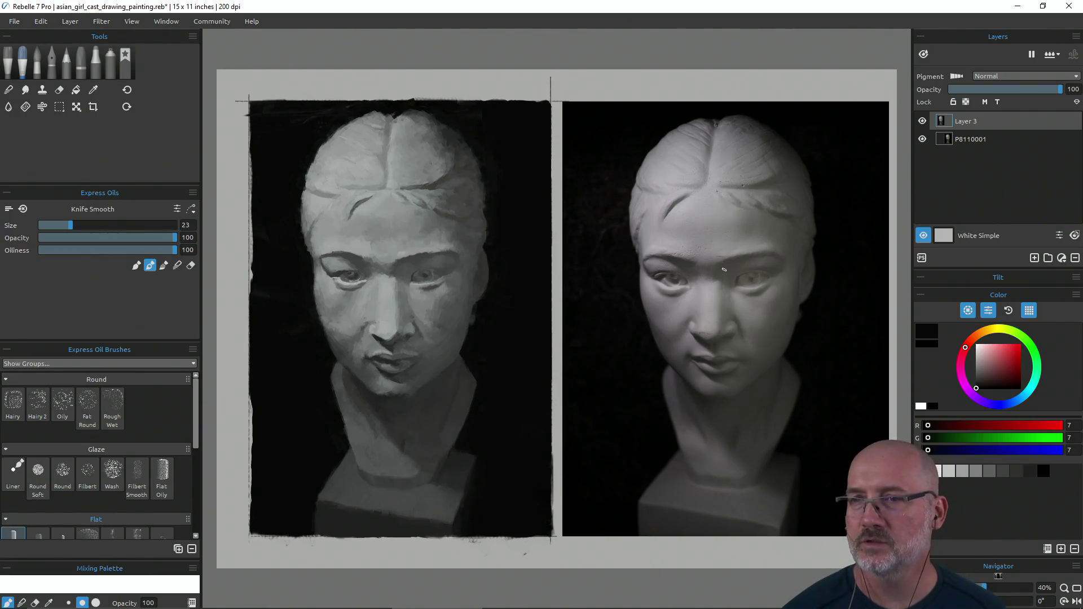
{"action": "key", "text": "ctrl+z"}
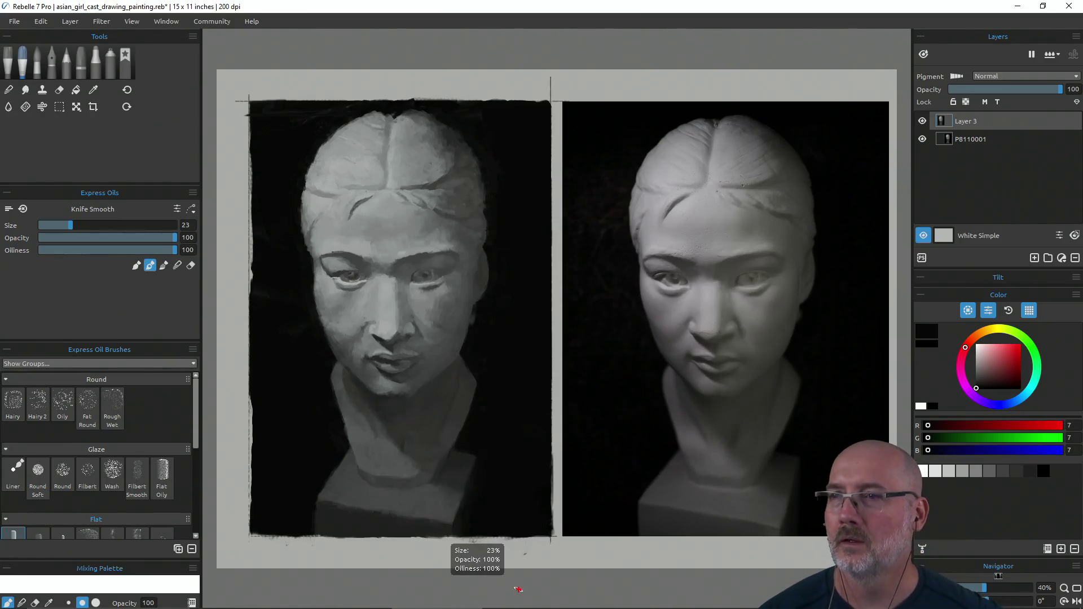
{"action": "mouse_move", "coordinate": [639, 179]}
{"action": "left_mouse_down"}
{"action": "mouse_move", "coordinate": [637, 205]}
{"action": "mouse_move", "coordinate": [632, 193]}
{"action": "left_mouse_up"}
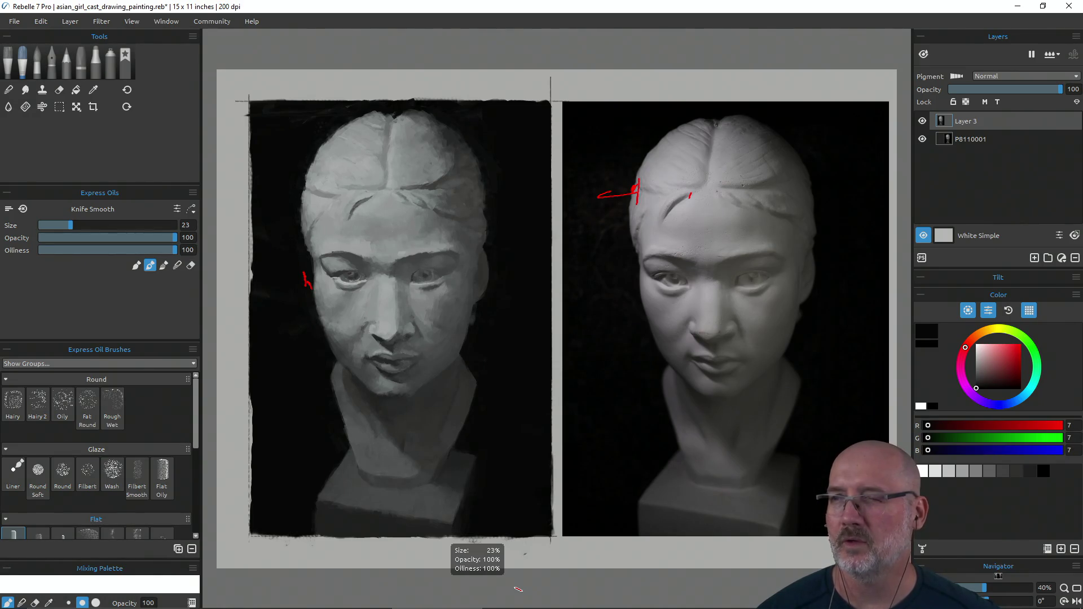
{"action": "left_click_drag", "start_coordinate": [791, 352], "coordinate": [806, 323]}
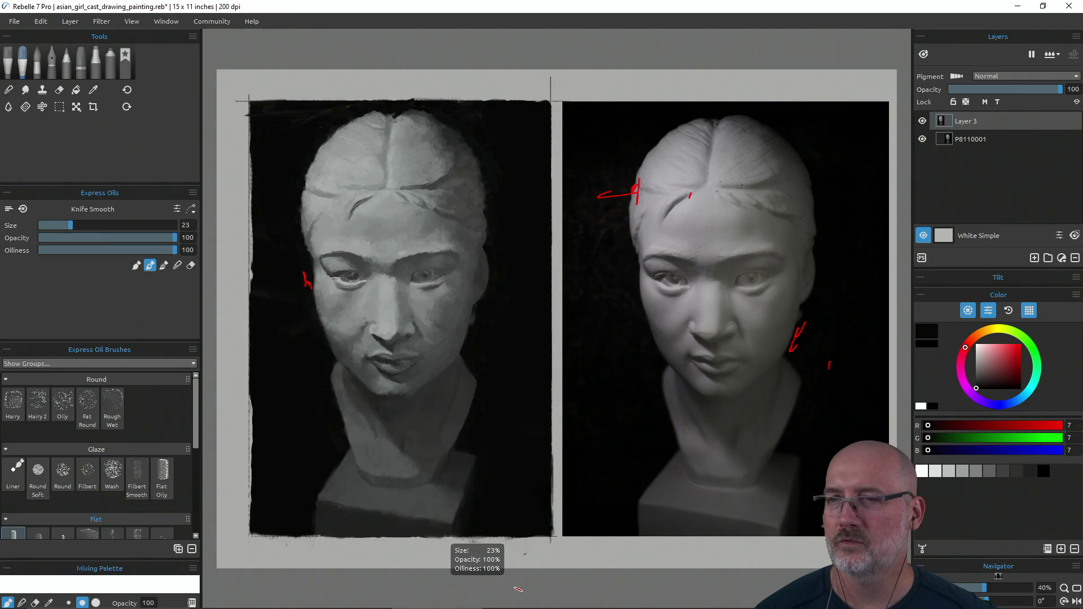
{"action": "left_click_drag", "start_coordinate": [467, 353], "coordinate": [477, 330]}
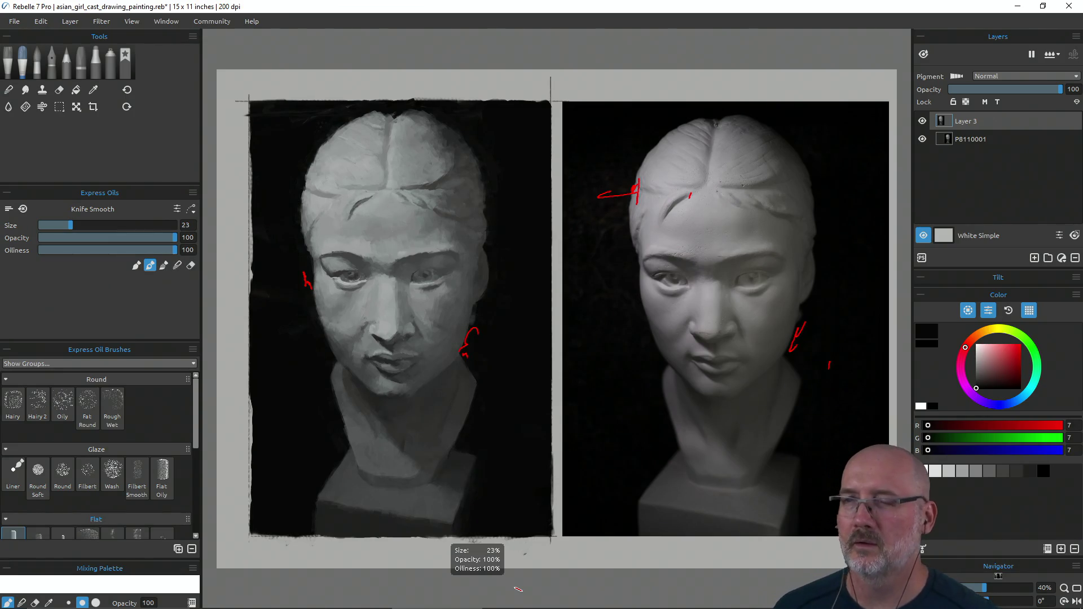
{"action": "key", "text": "Escape"}
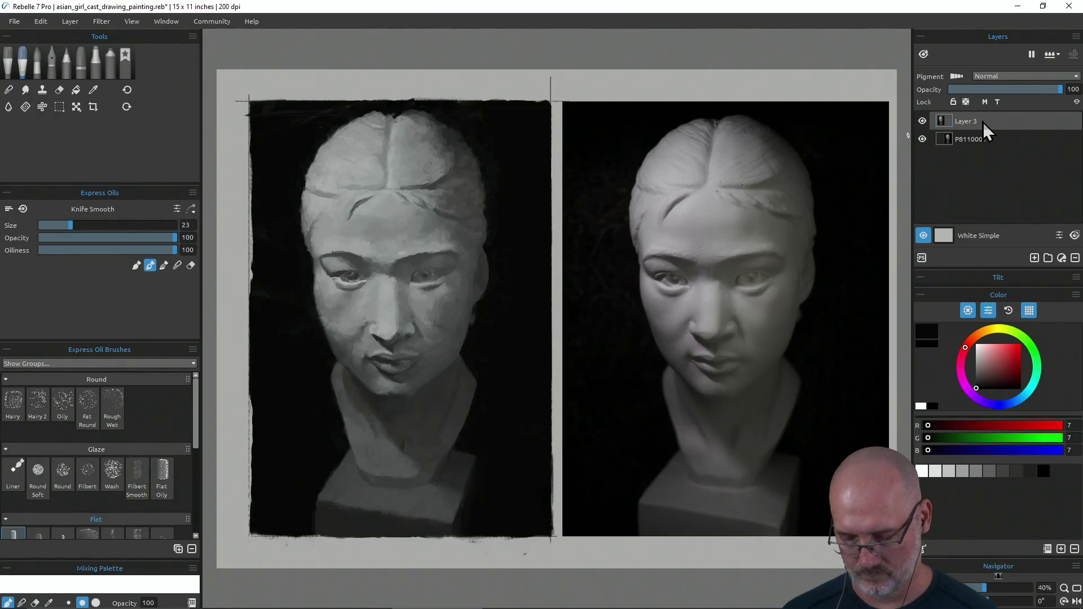
{"action": "key", "text": "ctrl+t"}
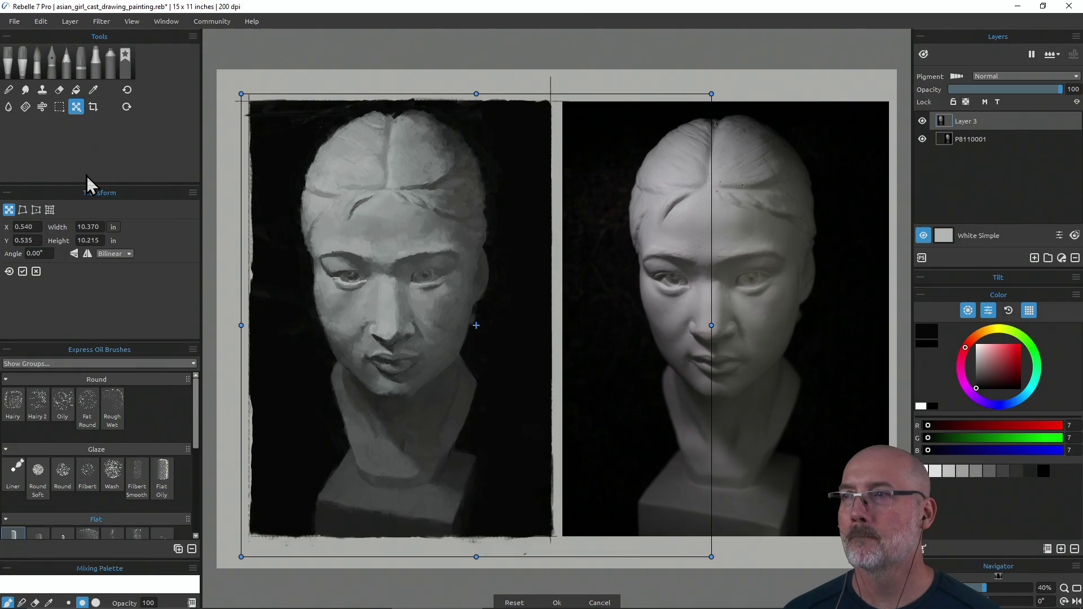
Step: Mirror the painting and the P8110001 reference photo horizontally, then lock the photo layer
{"action": "left_click", "coordinate": [88, 254]}
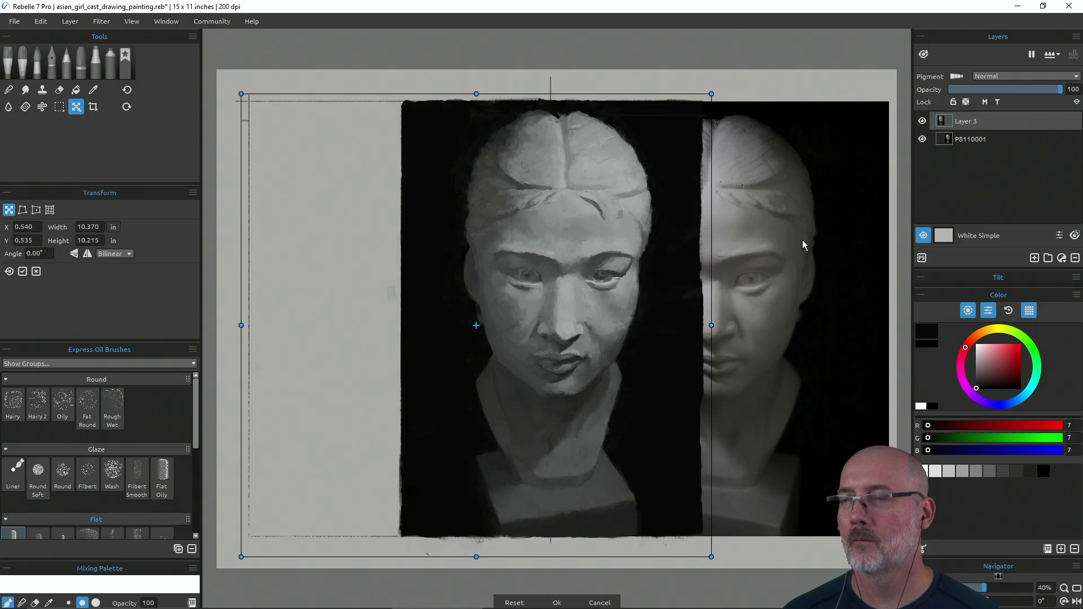
{"action": "left_click", "coordinate": [976, 141]}
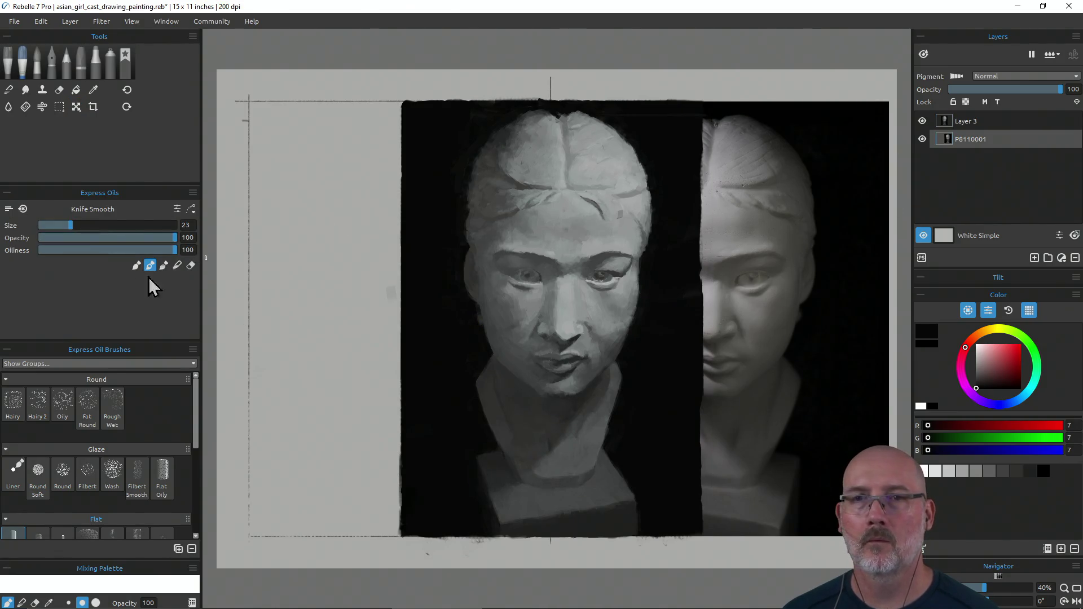
{"action": "key", "text": "ctrl+t"}
{"action": "left_click", "coordinate": [88, 255]}
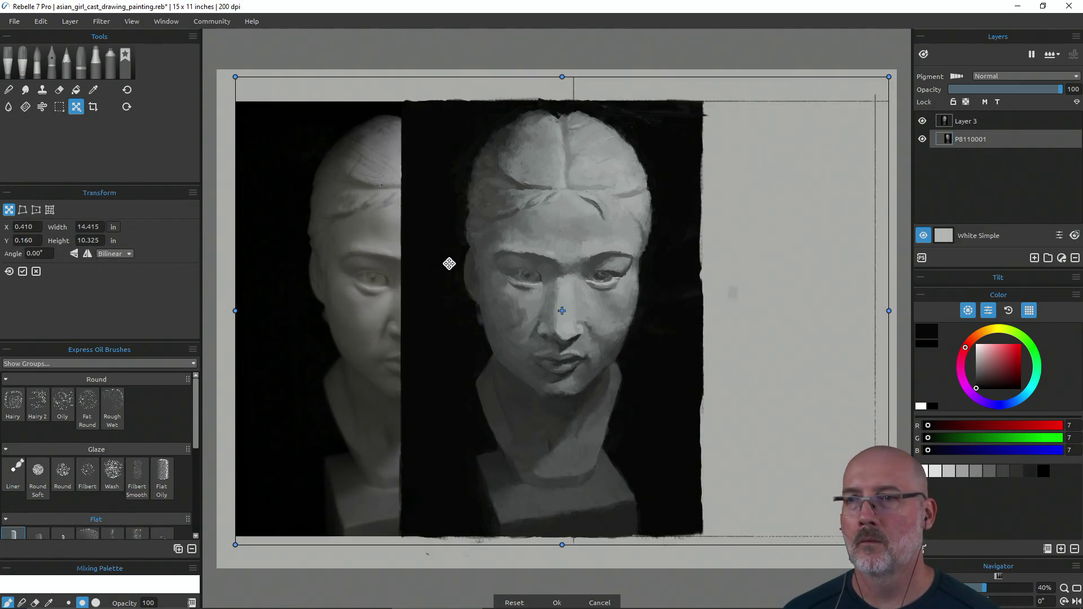
{"action": "left_click", "coordinate": [954, 102]}
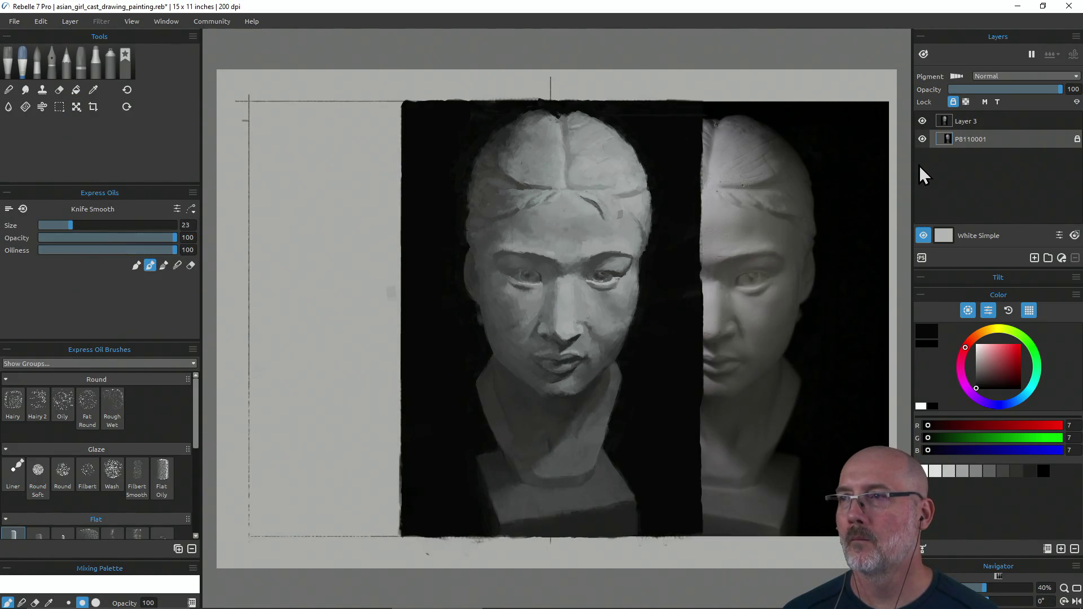
{"action": "left_click", "coordinate": [953, 102]}
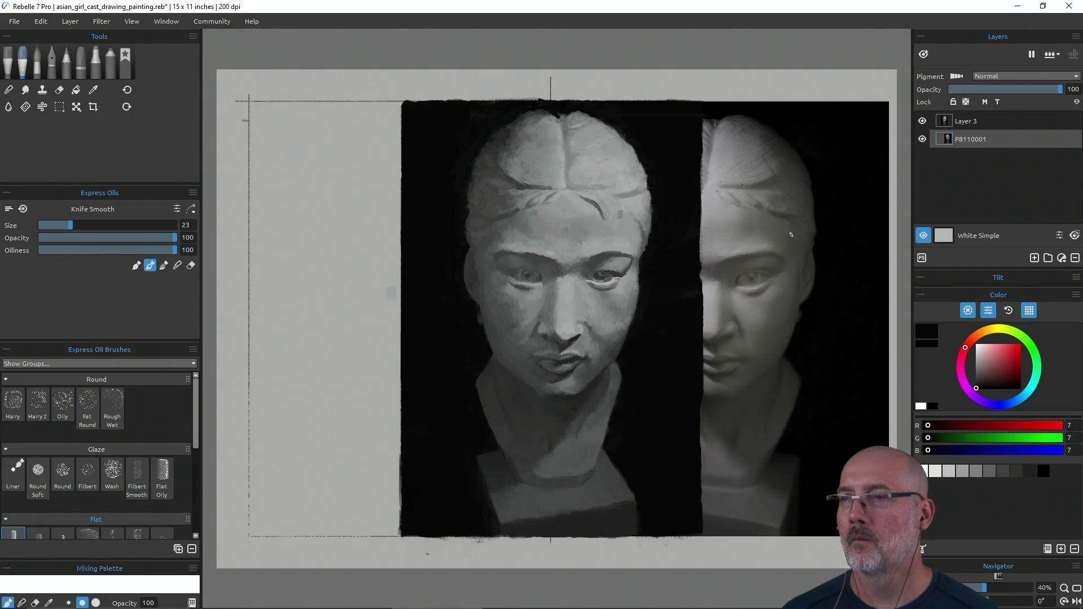
{"action": "key", "text": "ctrl+t"}
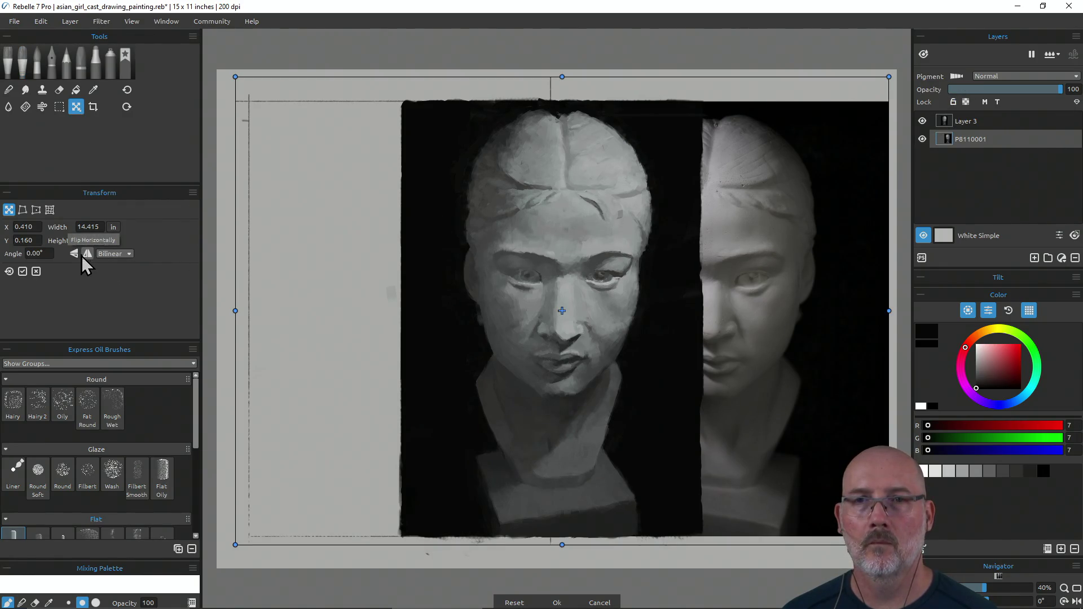
{"action": "left_click", "coordinate": [87, 254]}
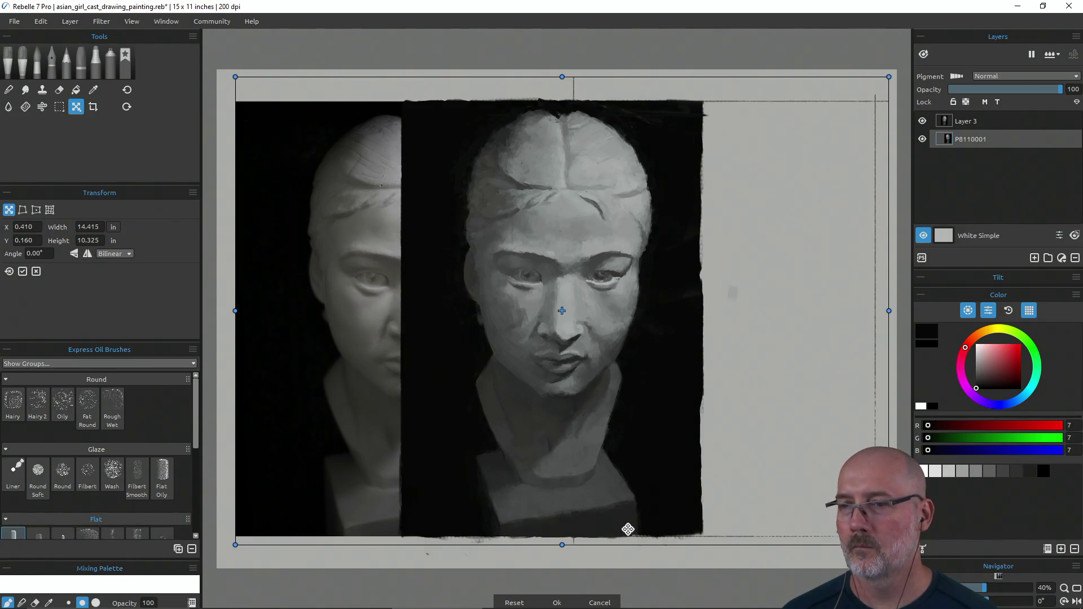
{"action": "mouse_move", "coordinate": [557, 603]}
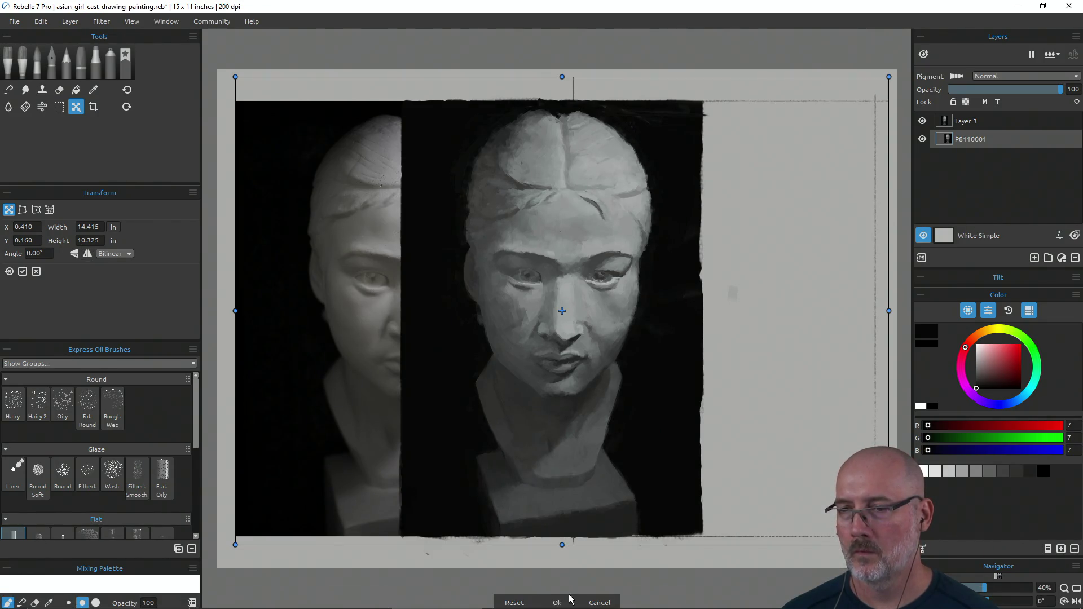
{"action": "key", "text": "Return"}
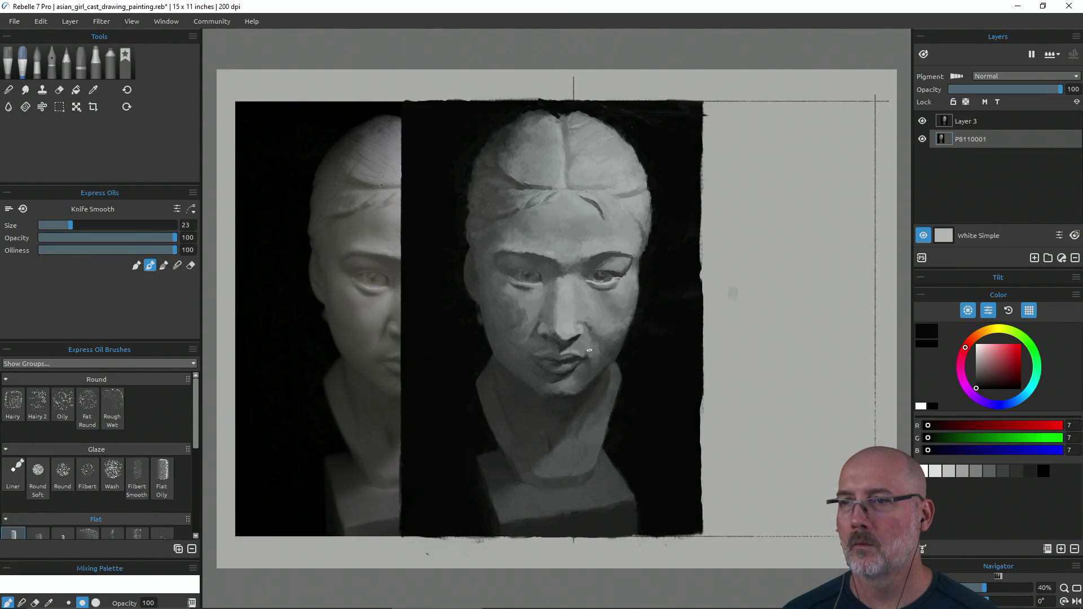
{"action": "left_click", "coordinate": [953, 102]}
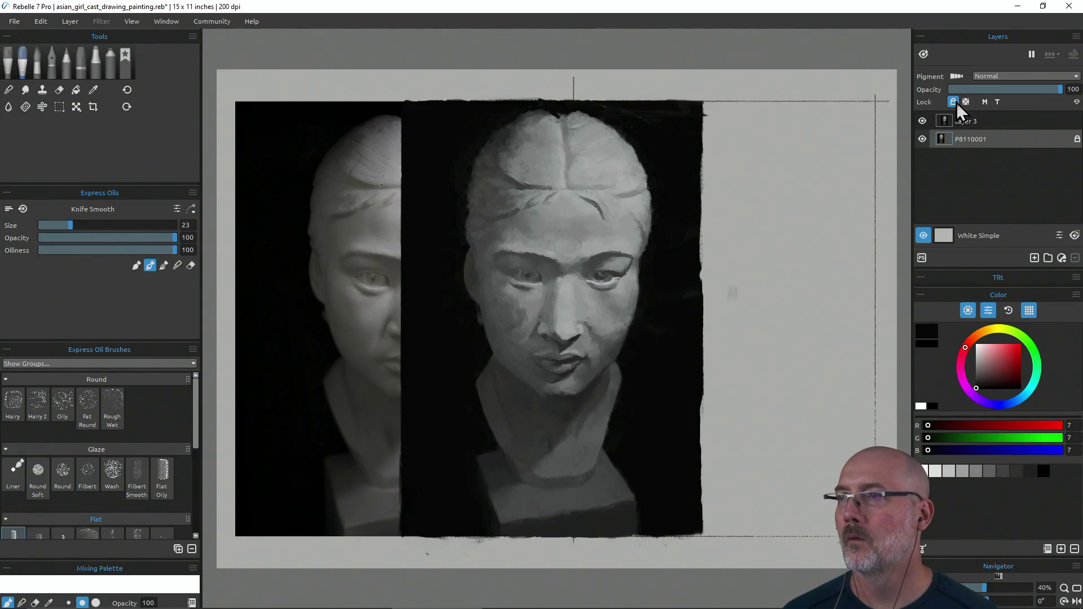
Step: Slide Layer 3 to the right beside the reference photo
{"action": "left_click", "coordinate": [968, 121]}
{"action": "key", "text": "ctrl+t"}
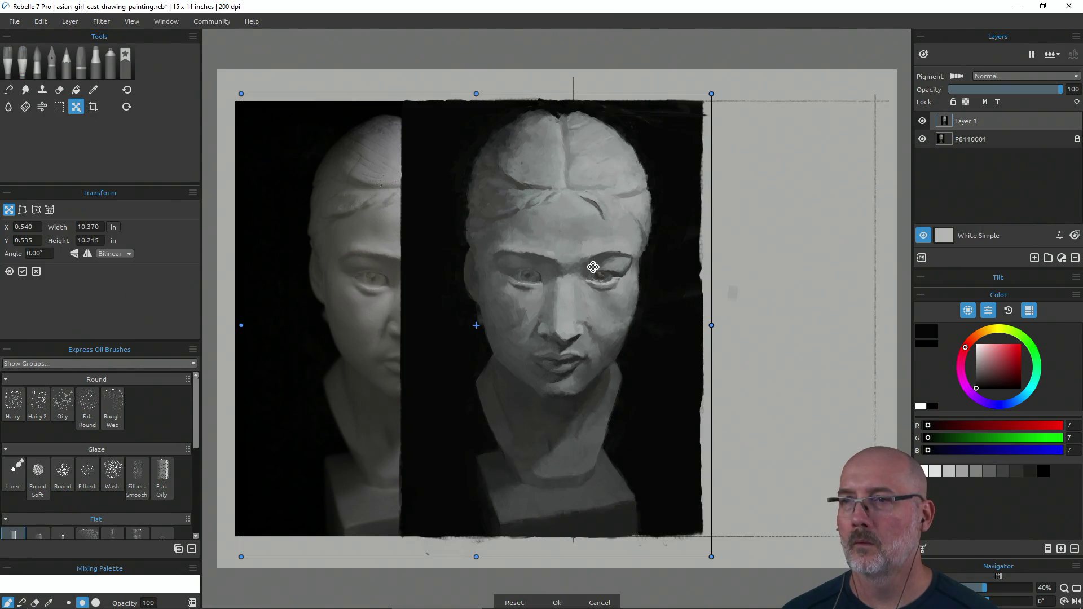
{"action": "left_click_drag", "start_coordinate": [576, 263], "coordinate": [744, 268]}
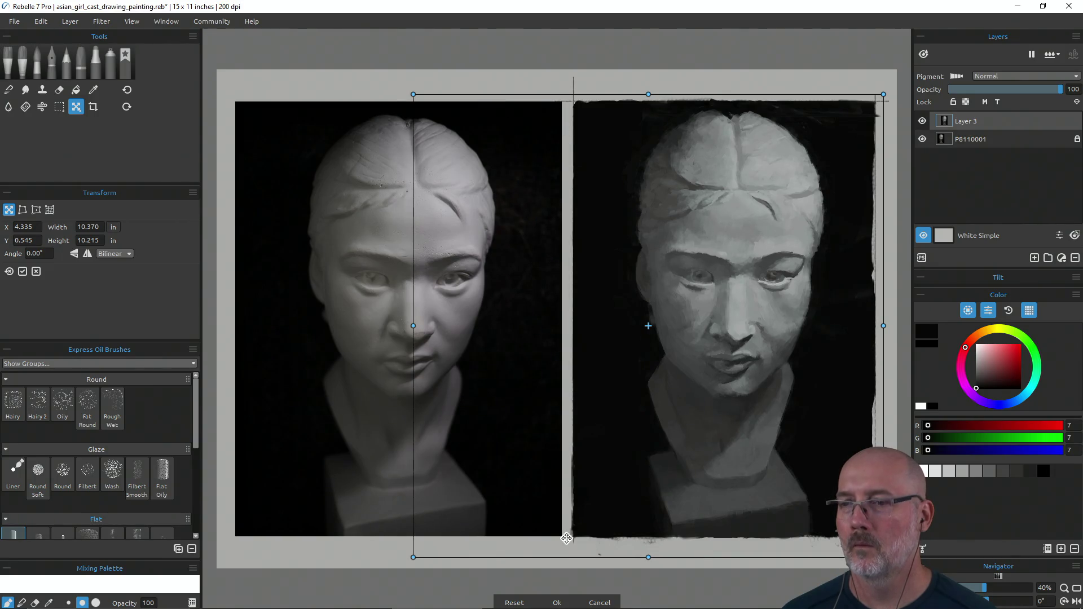
Step: Commit the painting's new position and hide the P8110001 reference photo layer
{"action": "left_click", "coordinate": [557, 602]}
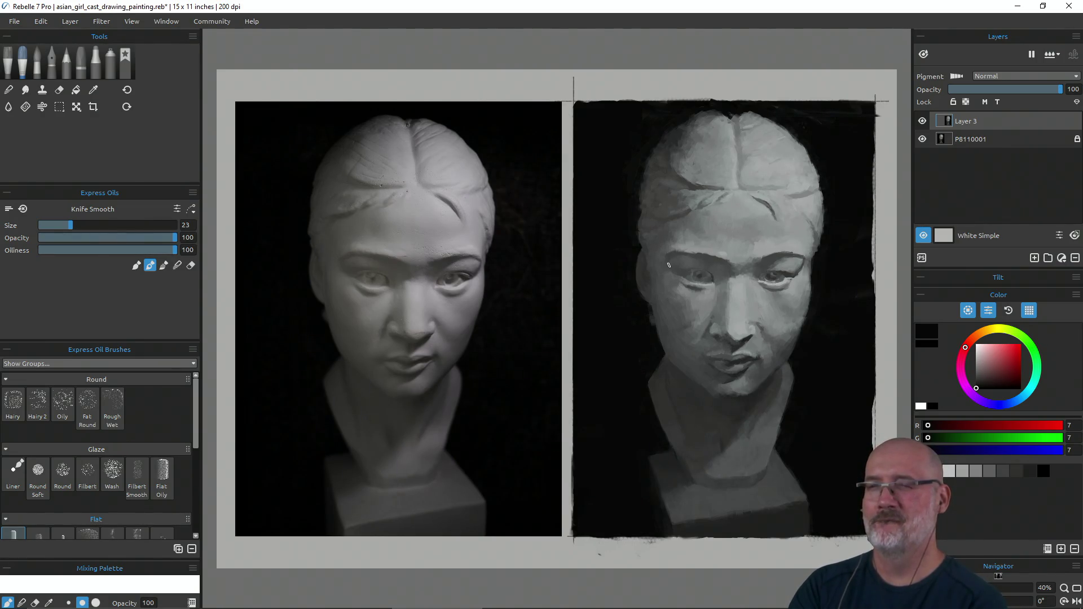
{"action": "left_click", "coordinate": [922, 139]}
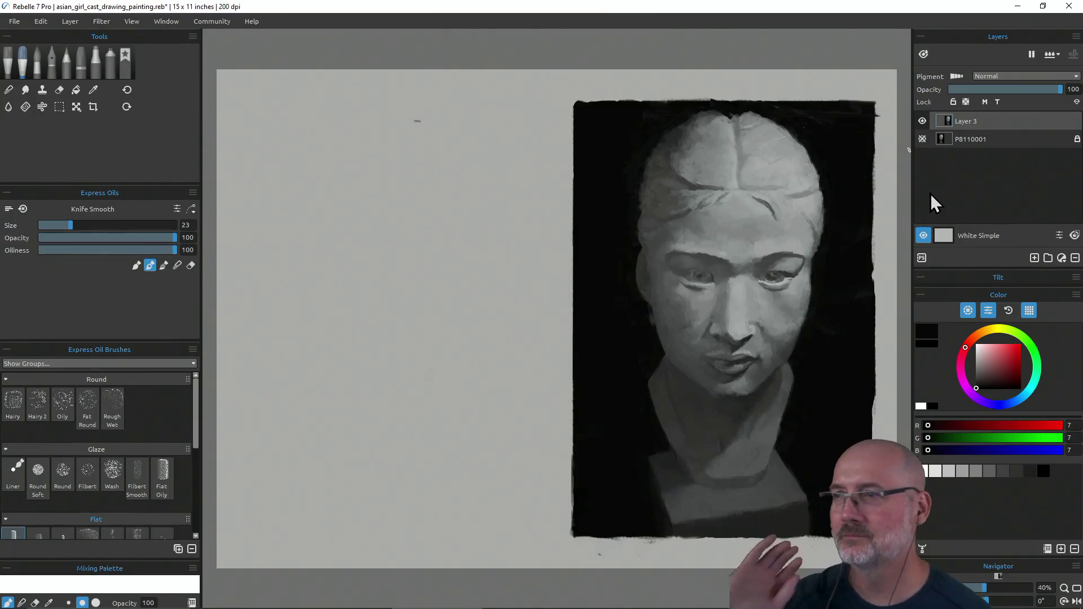
{"action": "left_click", "coordinate": [923, 139]}
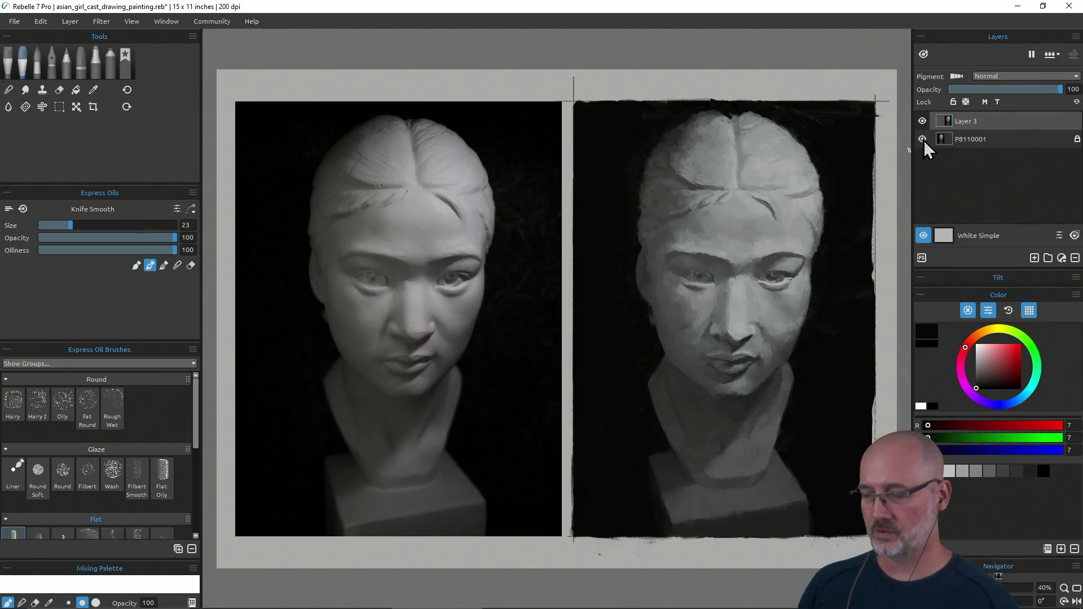
Step: Draw red freehand comparison marks across the eyes and cheeks of both faces, then clear them
{"action": "key", "text": "ctrl+alt"}
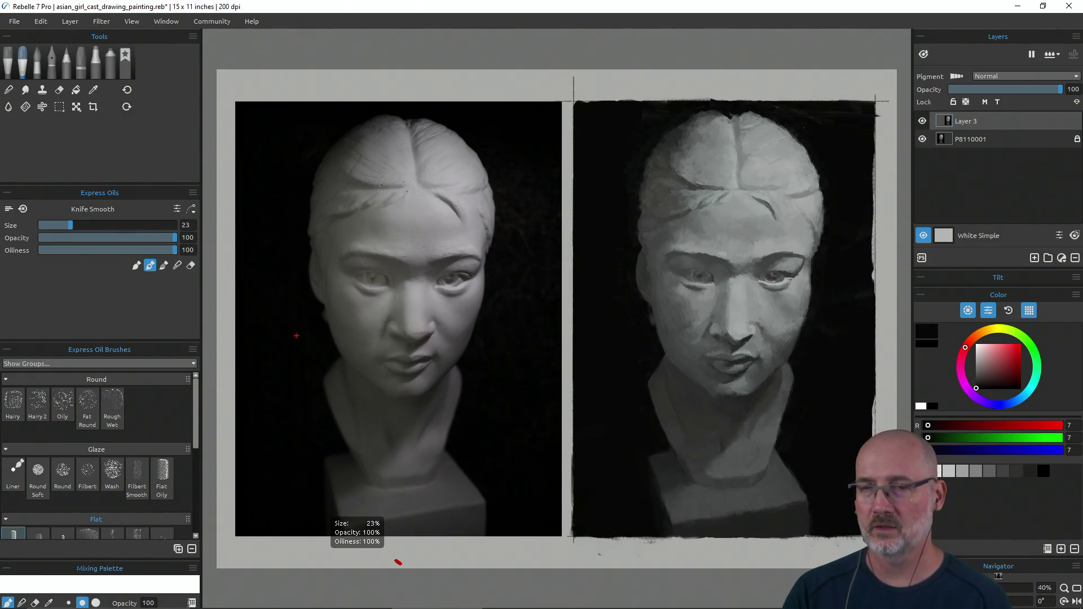
{"action": "left_click_drag", "start_coordinate": [563, 389], "coordinate": [570, 398]}
{"action": "mouse_move", "coordinate": [260, 388]}
{"action": "left_mouse_down"}
{"action": "mouse_move", "coordinate": [395, 305]}
{"action": "mouse_move", "coordinate": [535, 288]}
{"action": "mouse_move", "coordinate": [779, 317]}
{"action": "mouse_move", "coordinate": [890, 391]}
{"action": "left_mouse_up"}
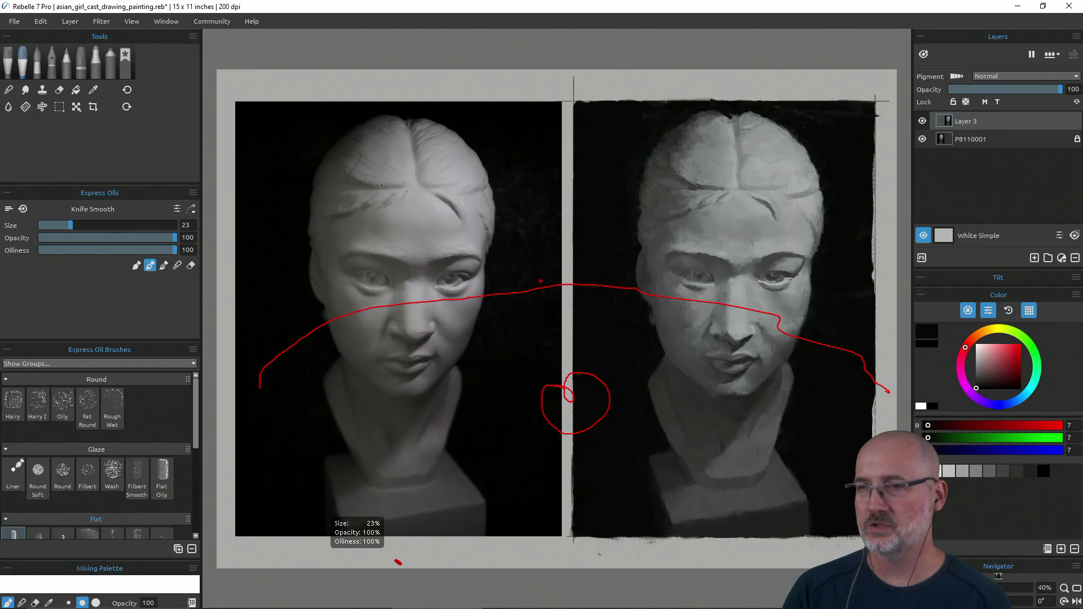
{"action": "left_click_drag", "start_coordinate": [570, 268], "coordinate": [565, 323]}
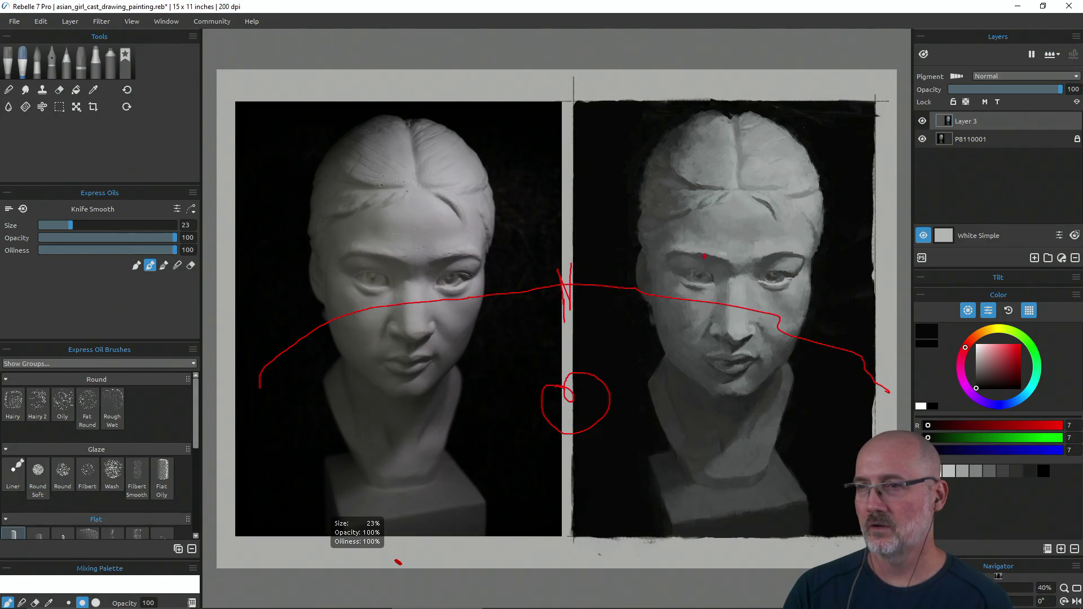
{"action": "left_click_drag", "start_coordinate": [813, 249], "coordinate": [817, 267]}
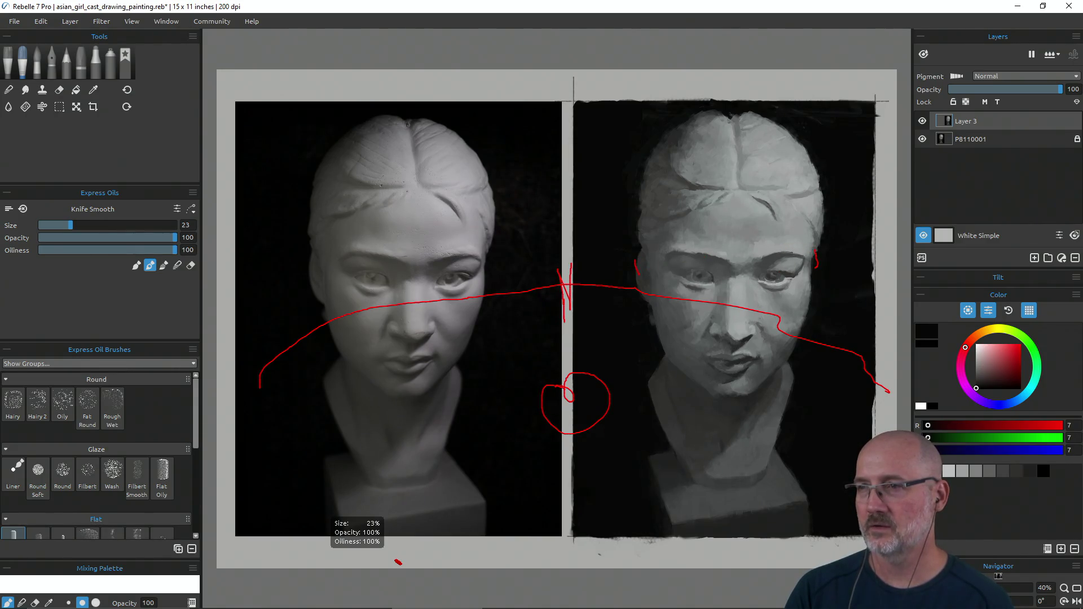
{"action": "mouse_move", "coordinate": [571, 277]}
{"action": "left_mouse_down"}
{"action": "mouse_move", "coordinate": [653, 275]}
{"action": "mouse_move", "coordinate": [813, 312]}
{"action": "left_mouse_up"}
{"action": "left_click_drag", "start_coordinate": [770, 273], "coordinate": [859, 257]}
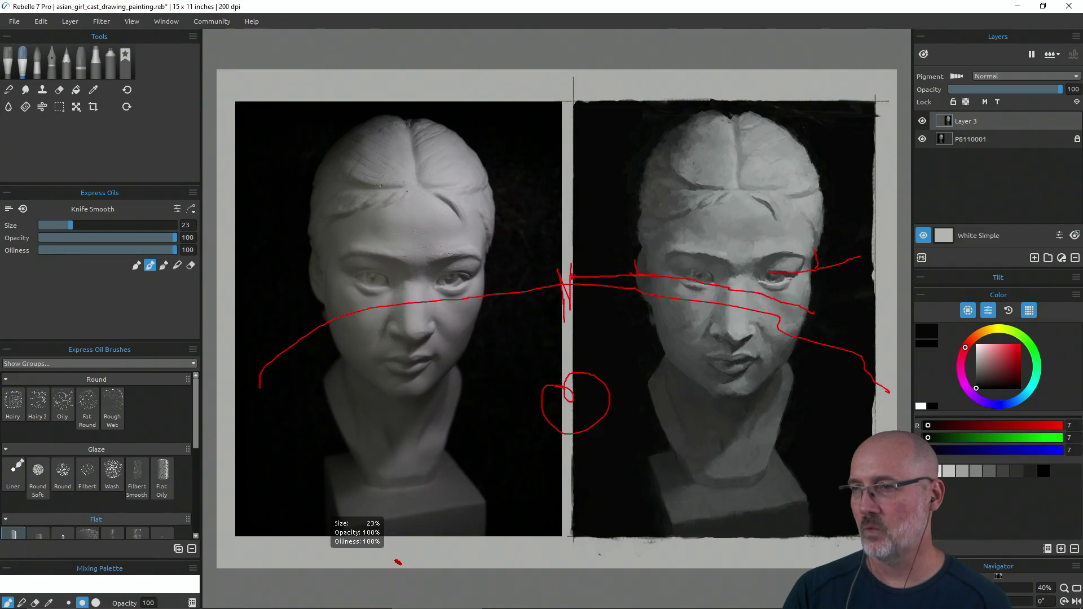
{"action": "left_click_drag", "start_coordinate": [793, 260], "coordinate": [811, 258]}
{"action": "left_click_drag", "start_coordinate": [753, 294], "coordinate": [801, 308]}
{"action": "left_click_drag", "start_coordinate": [600, 410], "coordinate": [647, 389]}
{"action": "mouse_move", "coordinate": [700, 359]}
{"action": "left_mouse_down"}
{"action": "mouse_move", "coordinate": [769, 324]}
{"action": "mouse_move", "coordinate": [879, 306]}
{"action": "left_mouse_up"}
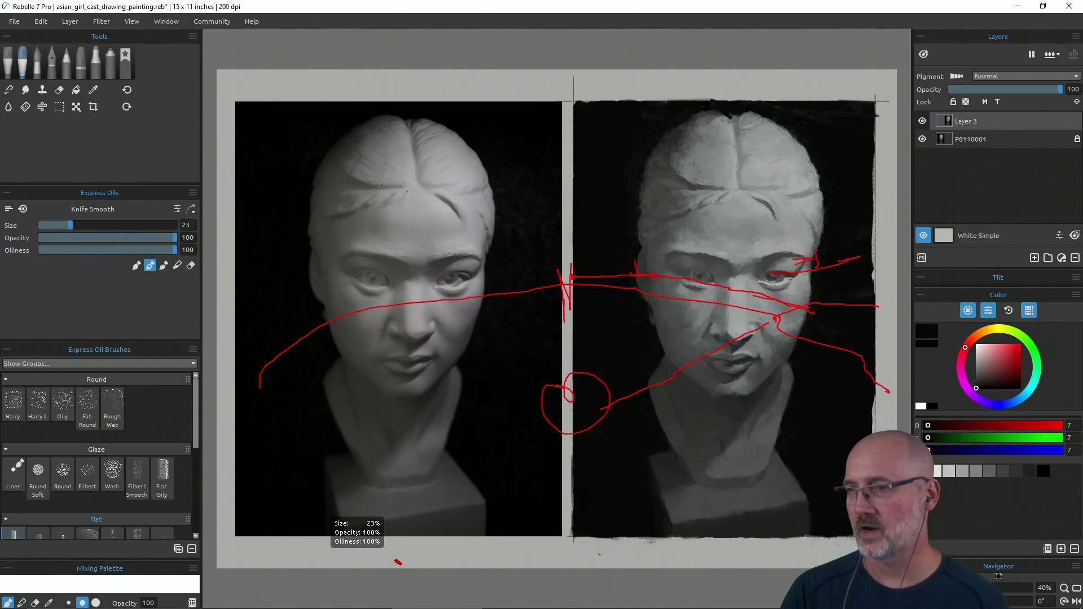
{"action": "left_click_drag", "start_coordinate": [775, 319], "coordinate": [884, 304]}
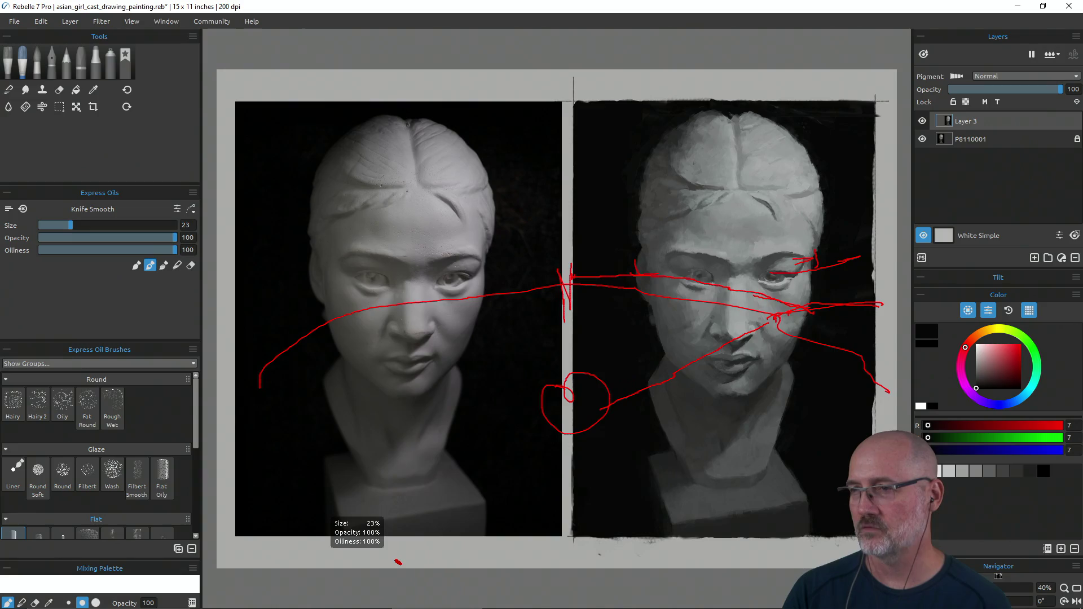
{"action": "key", "text": "e"}
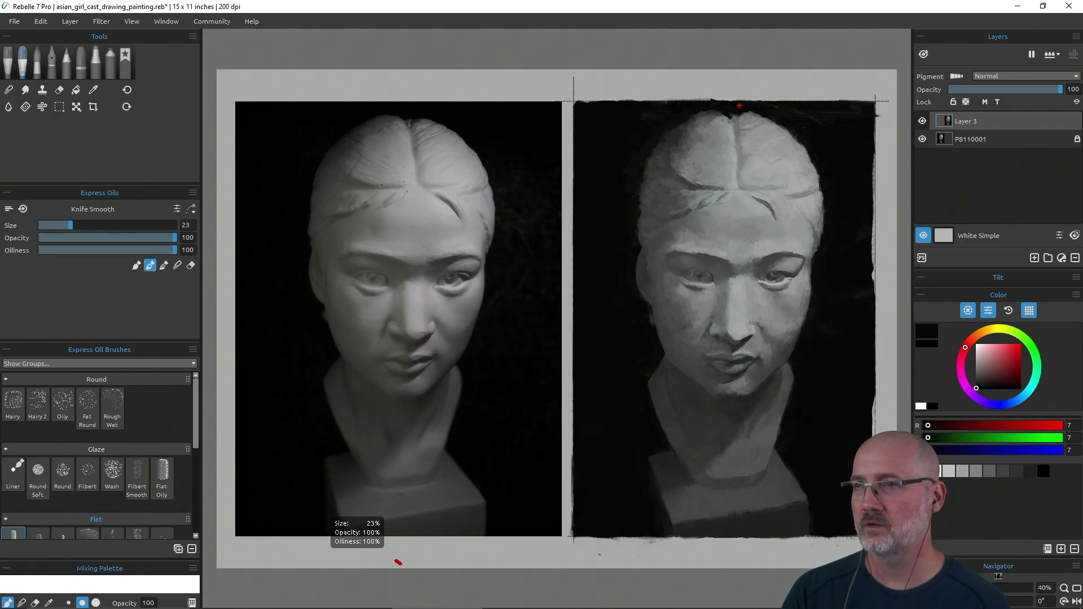
Step: Draw red vertical centre lines down both faces and horizontal eye-level lines across each
{"action": "left_click_drag", "start_coordinate": [734, 99], "coordinate": [734, 562]}
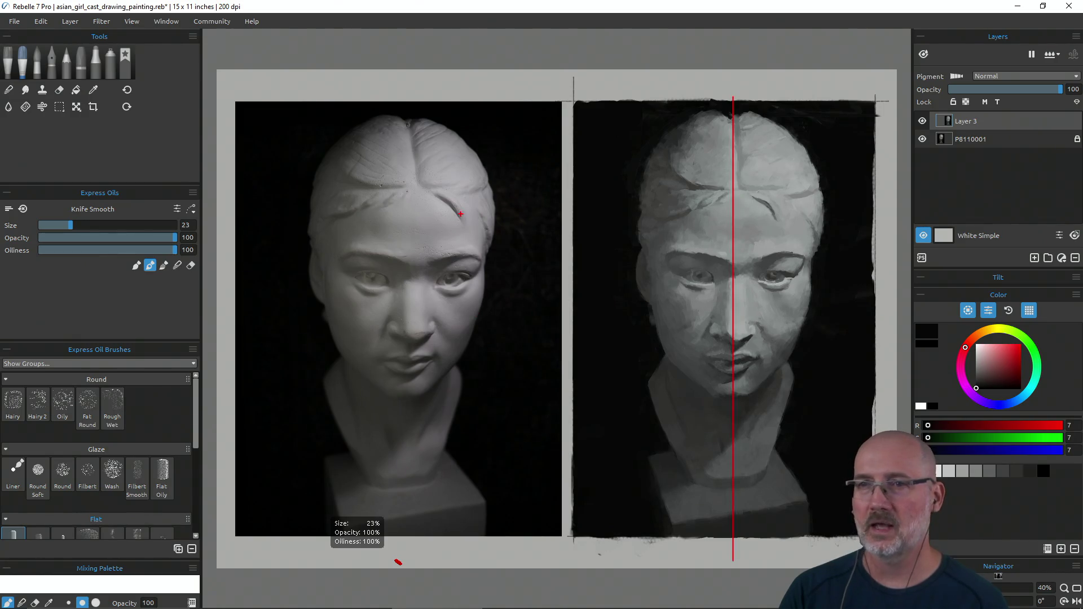
{"action": "mouse_move", "coordinate": [400, 102]}
{"action": "left_mouse_down"}
{"action": "mouse_move", "coordinate": [420, 220]}
{"action": "mouse_move", "coordinate": [398, 562]}
{"action": "left_mouse_up"}
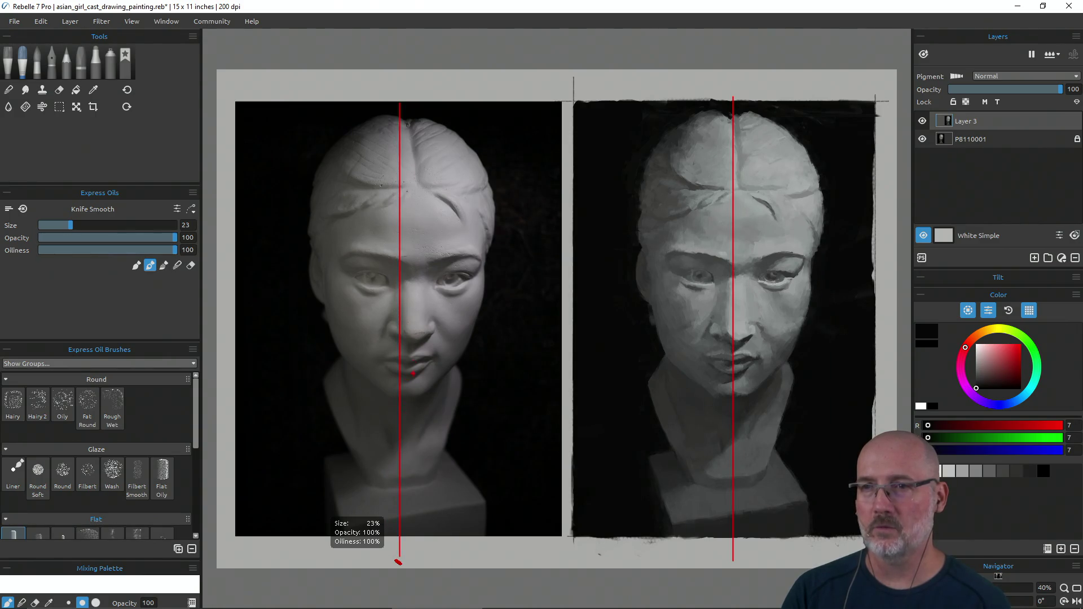
{"action": "mouse_move", "coordinate": [401, 306]}
{"action": "left_mouse_down"}
{"action": "mouse_move", "coordinate": [484, 313]}
{"action": "mouse_move", "coordinate": [479, 306]}
{"action": "left_mouse_up"}
{"action": "left_click_drag", "start_coordinate": [360, 305], "coordinate": [326, 303]}
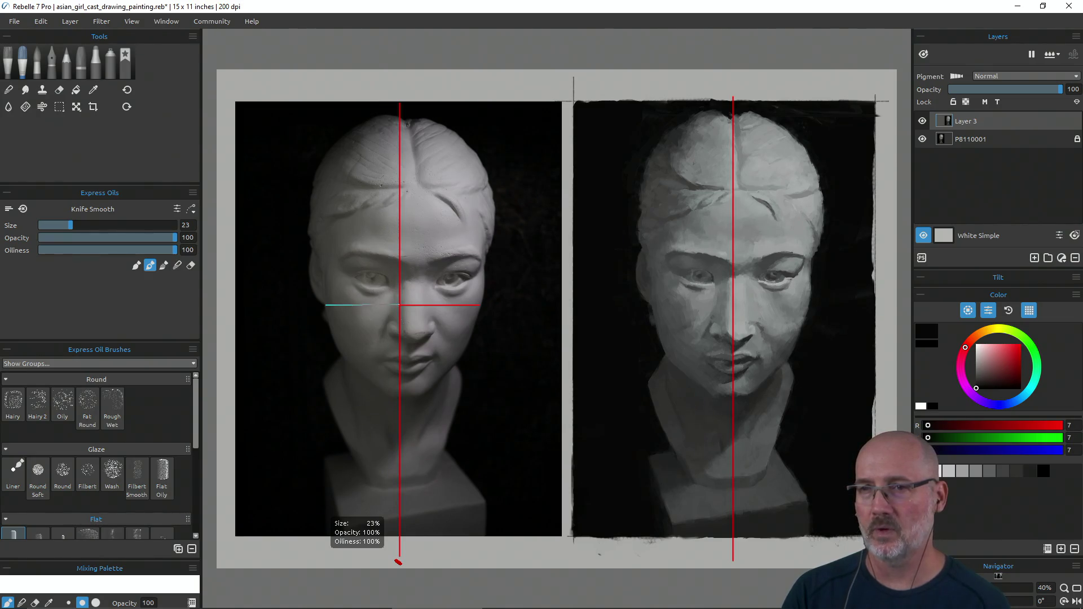
{"action": "left_click_drag", "start_coordinate": [733, 304], "coordinate": [811, 303]}
{"action": "left_click_drag", "start_coordinate": [692, 310], "coordinate": [647, 303]}
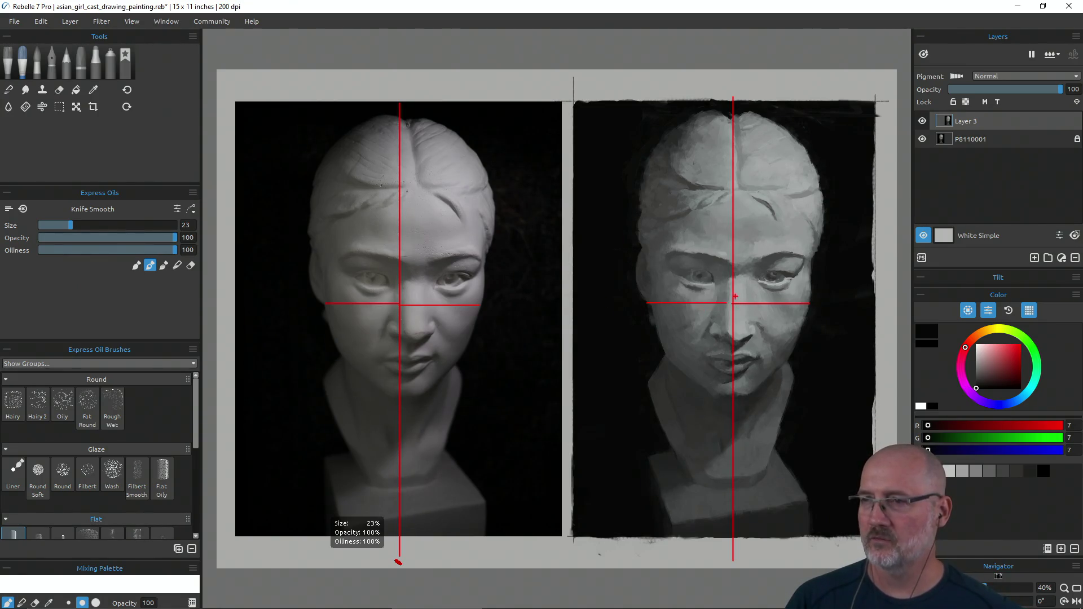
{"action": "left_click_drag", "start_coordinate": [647, 303], "coordinate": [558, 303]}
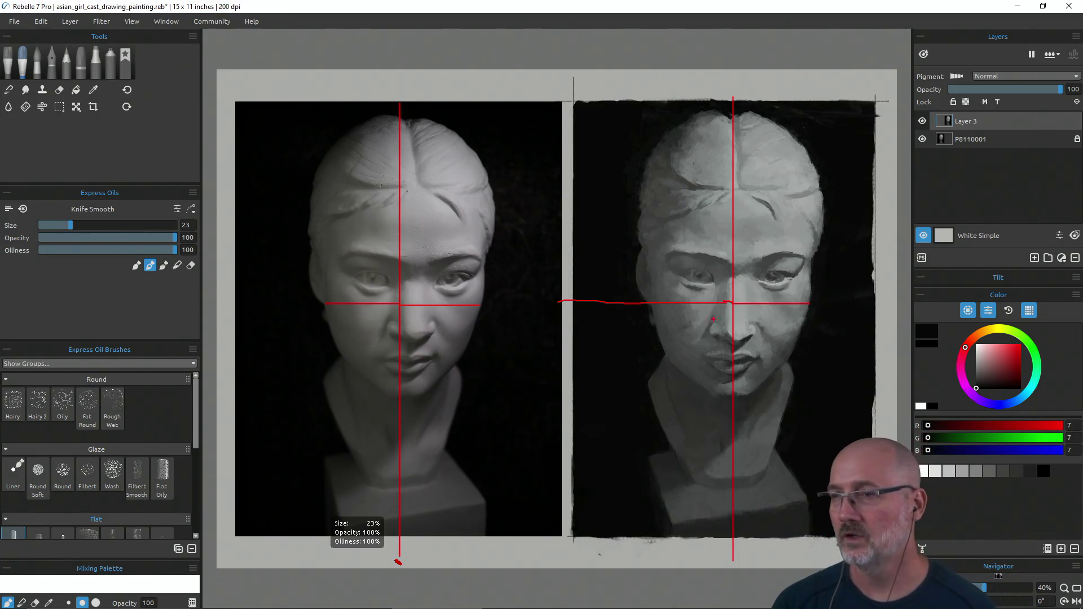
{"action": "mouse_move", "coordinate": [487, 390]}
{"action": "left_mouse_down"}
{"action": "mouse_move", "coordinate": [618, 350]}
{"action": "mouse_move", "coordinate": [859, 366]}
{"action": "mouse_move", "coordinate": [942, 405]}
{"action": "left_mouse_up"}
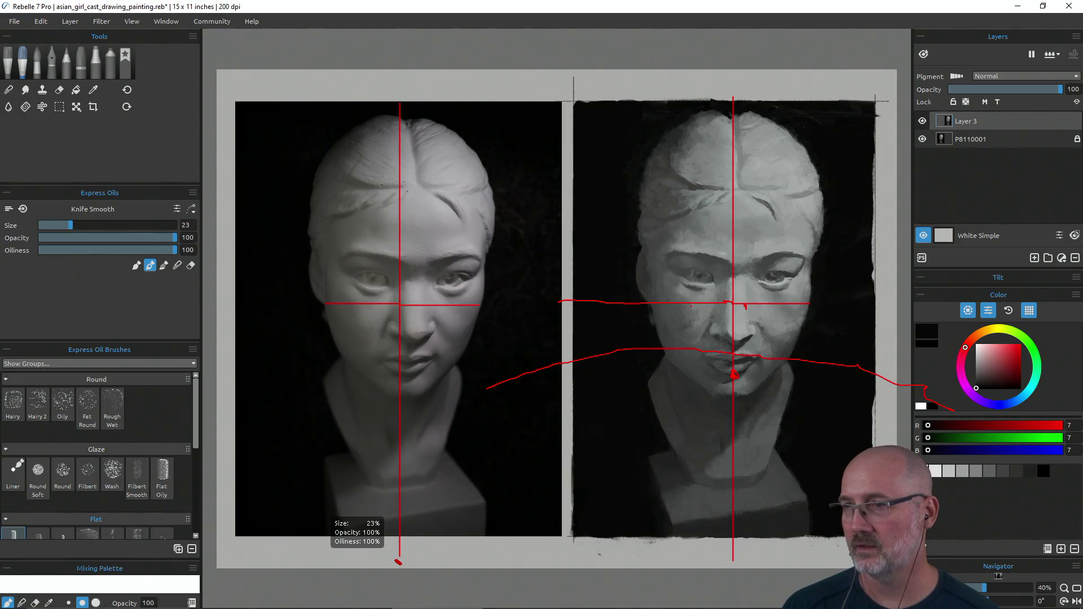
{"action": "mouse_move", "coordinate": [745, 310]}
{"action": "left_mouse_down"}
{"action": "mouse_move", "coordinate": [741, 342]}
{"action": "mouse_move", "coordinate": [764, 306]}
{"action": "left_mouse_up"}
{"action": "left_click_drag", "start_coordinate": [759, 357], "coordinate": [797, 304]}
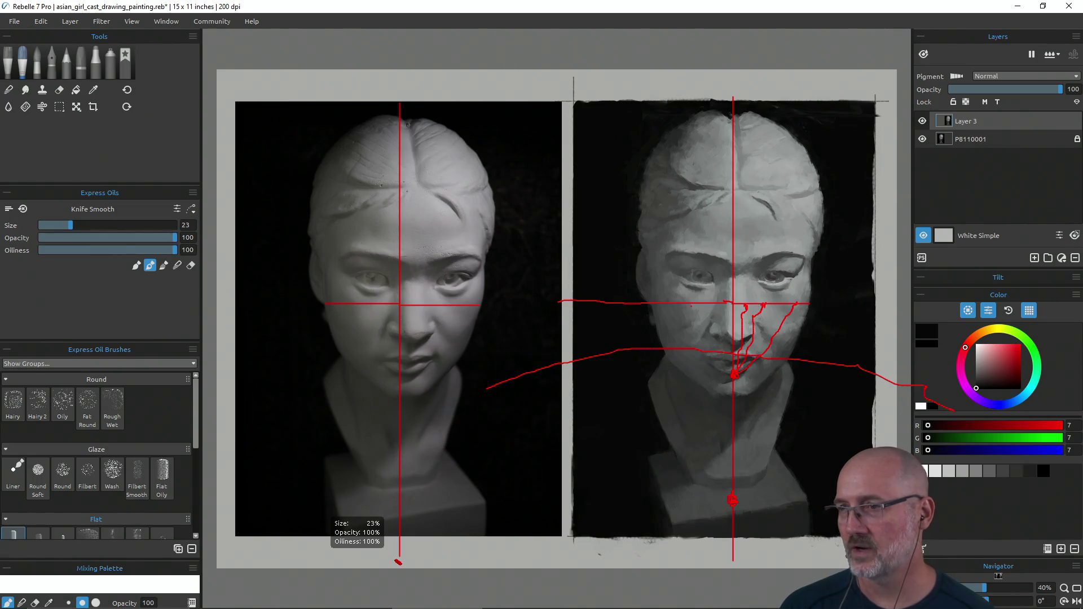
{"action": "left_click_drag", "start_coordinate": [745, 308], "coordinate": [745, 500]}
{"action": "left_click_drag", "start_coordinate": [764, 305], "coordinate": [735, 498]}
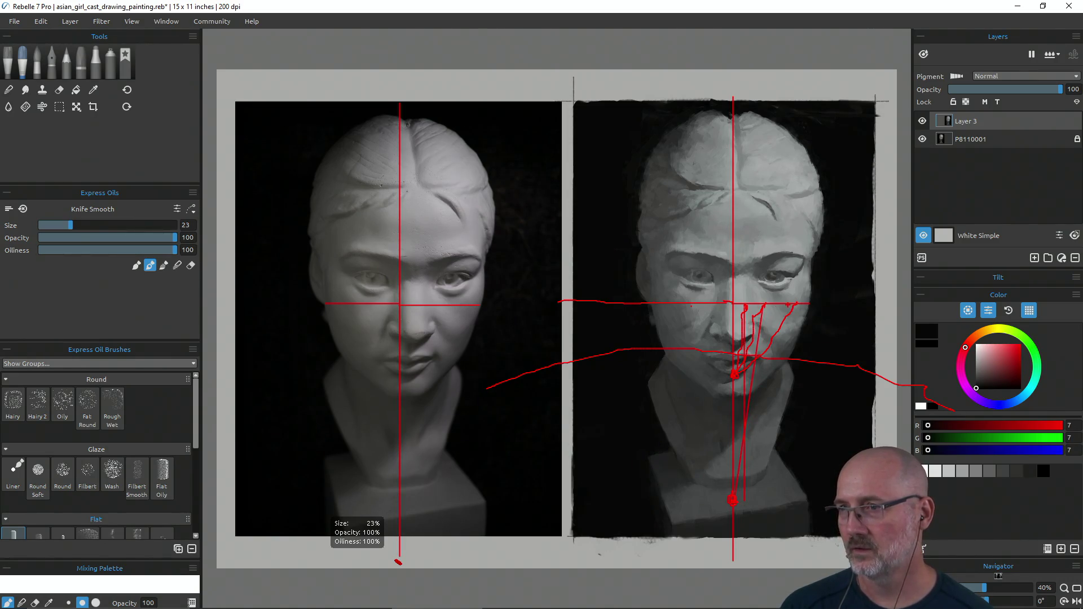
{"action": "left_click", "coordinate": [785, 306], "text": "shift"}
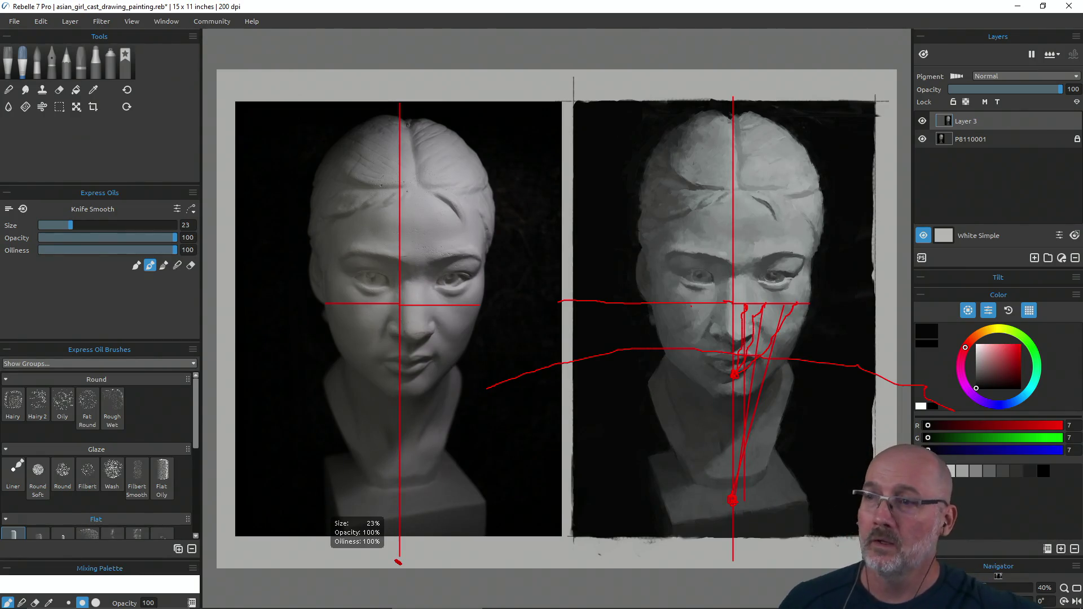
{"action": "key", "text": "Escape"}
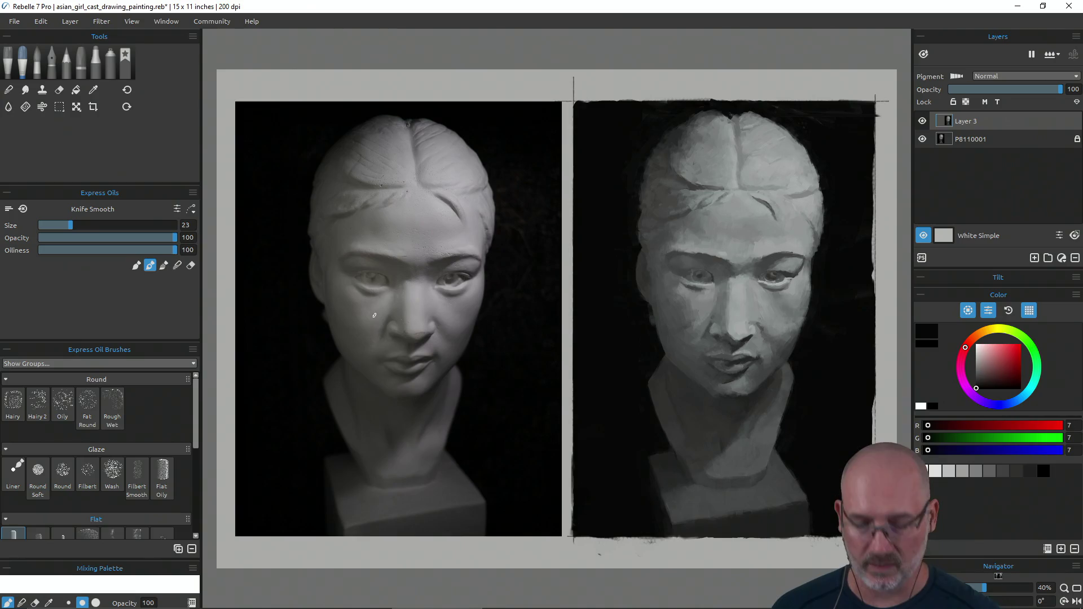
Step: Save the cast painting, open Hawaii_Truck.reb, and dab a darker smear on its dirt path
{"action": "key", "text": "ctrl+s"}
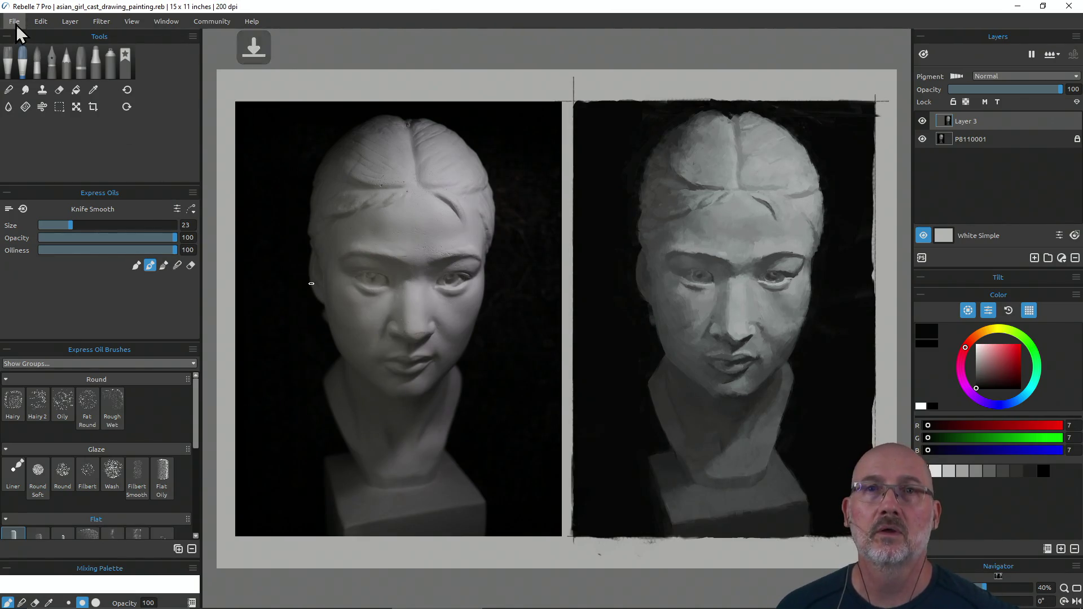
{"action": "left_click", "coordinate": [15, 23]}
{"action": "mouse_move", "coordinate": [30, 63]}
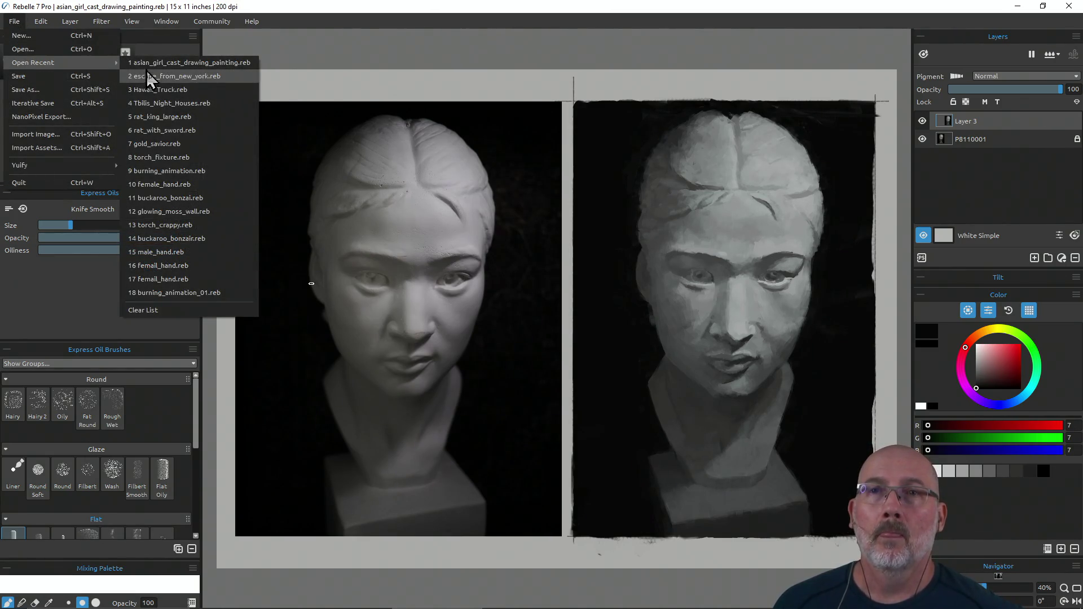
{"action": "left_click", "coordinate": [174, 94]}
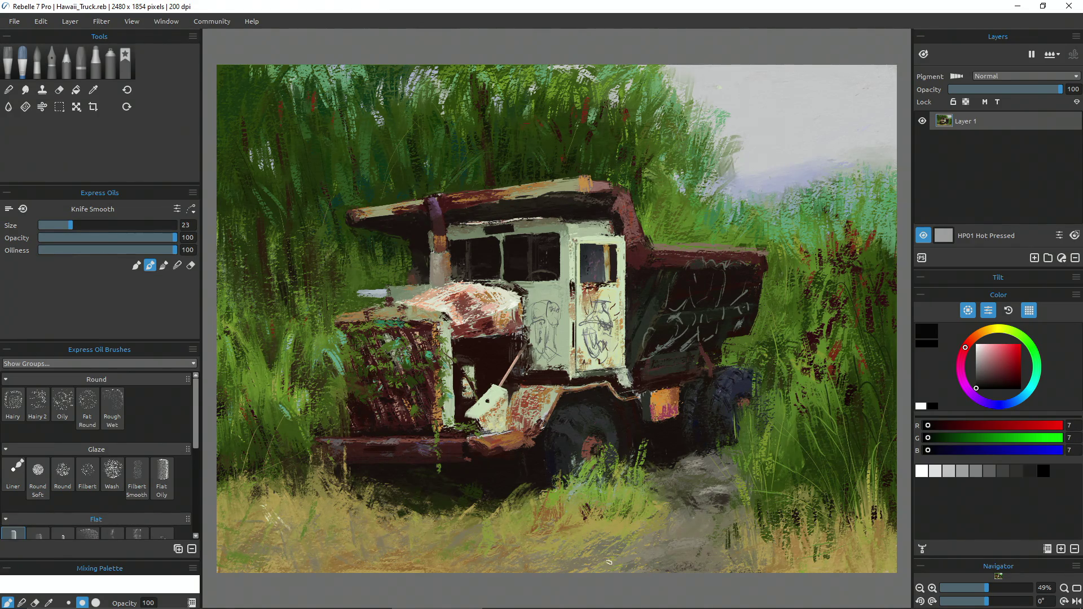
{"action": "left_click_drag", "start_coordinate": [684, 499], "coordinate": [672, 485]}
Step: Flip the truck painting horizontally, flip it back, and apply the transform
{"action": "key", "text": "ctrl+t"}
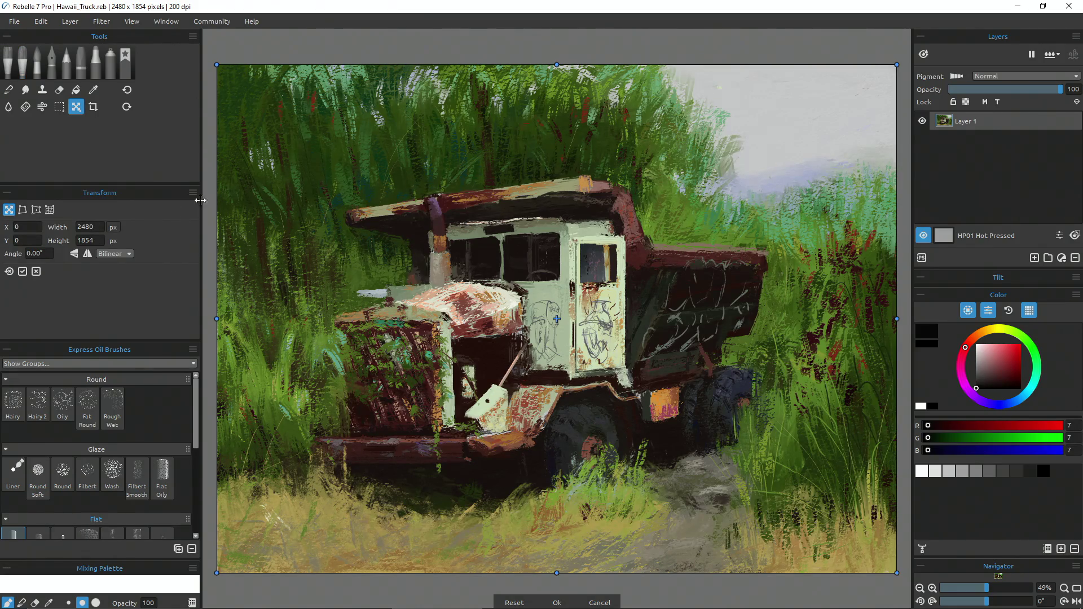
{"action": "left_click", "coordinate": [85, 254]}
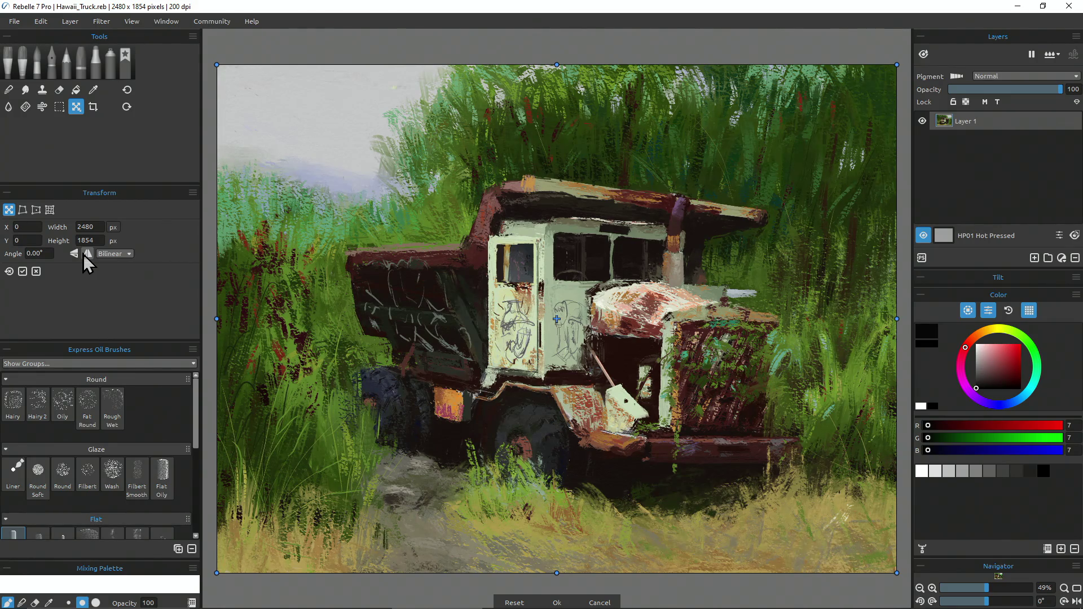
{"action": "left_click", "coordinate": [84, 254]}
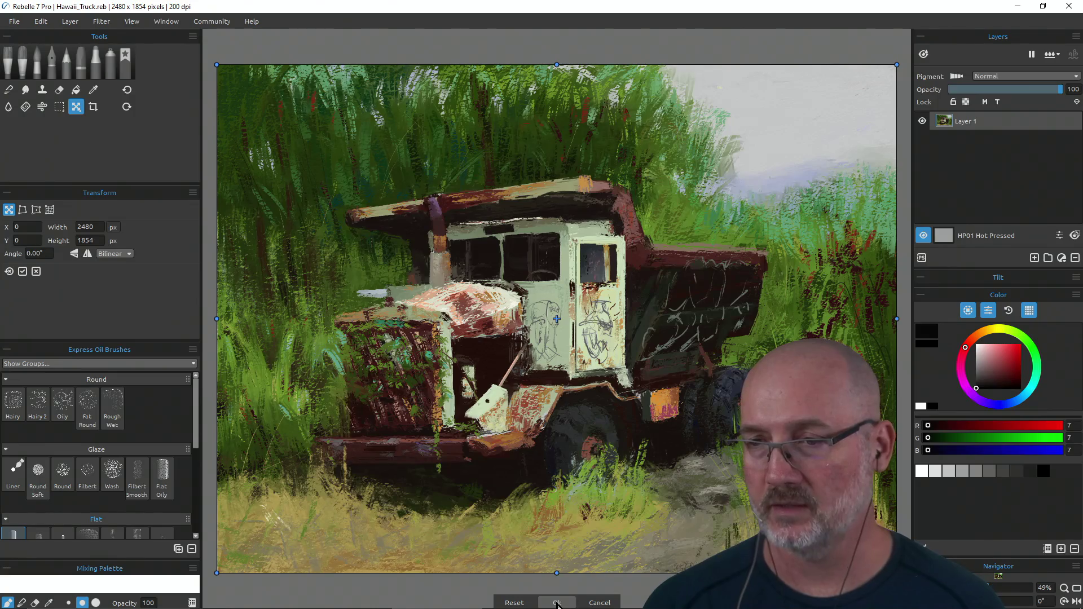
{"action": "left_click", "coordinate": [557, 602]}
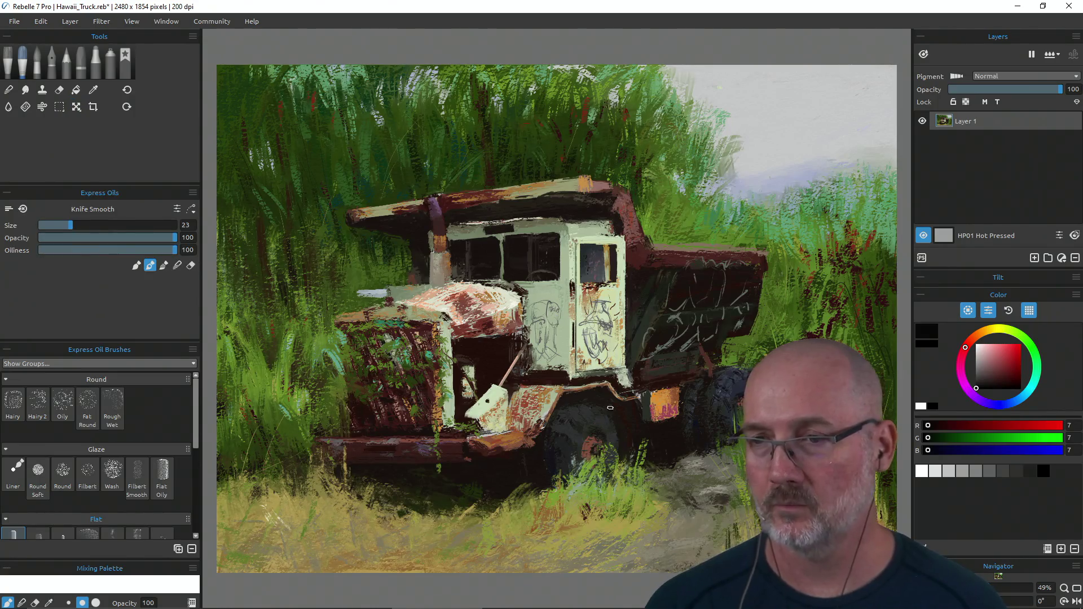
Step: Close Rebelle 7 Pro, saving the truck painting's changes, and return to the desktop
{"action": "left_click", "coordinate": [1070, 7]}
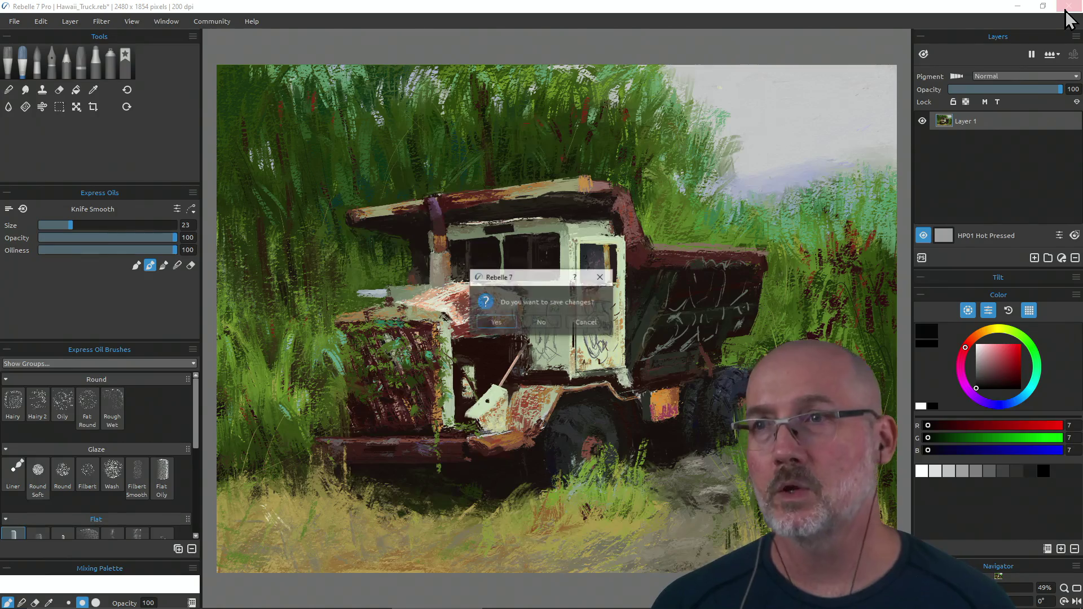
{"action": "left_click", "coordinate": [508, 320]}
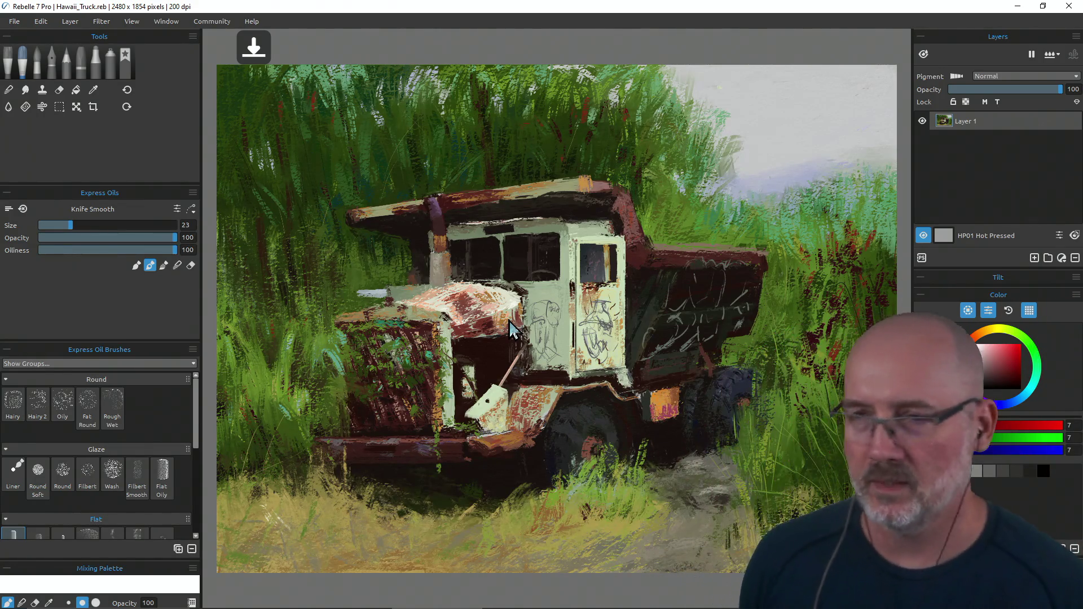
{"action": "key", "text": "super+d"}
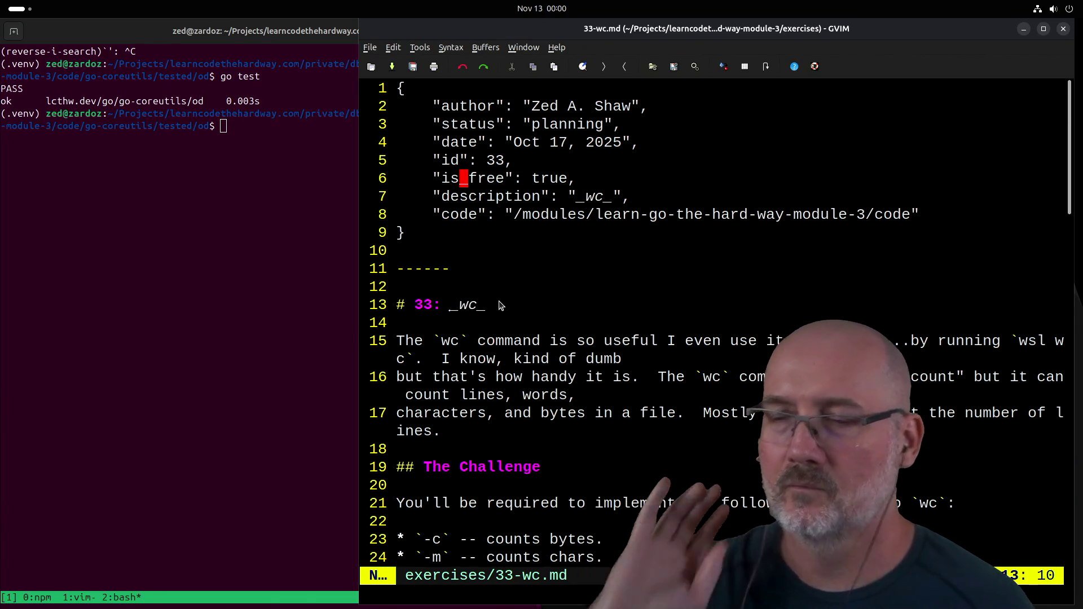
Step: Scroll through the 33-wc.md notes to the Requirements and Testing It sections
{"action": "scroll", "coordinate": [509, 213], "scroll_direction": "down", "scroll_amount": 2}
{"action": "scroll", "coordinate": [508, 213], "scroll_direction": "down", "scroll_amount": 20}
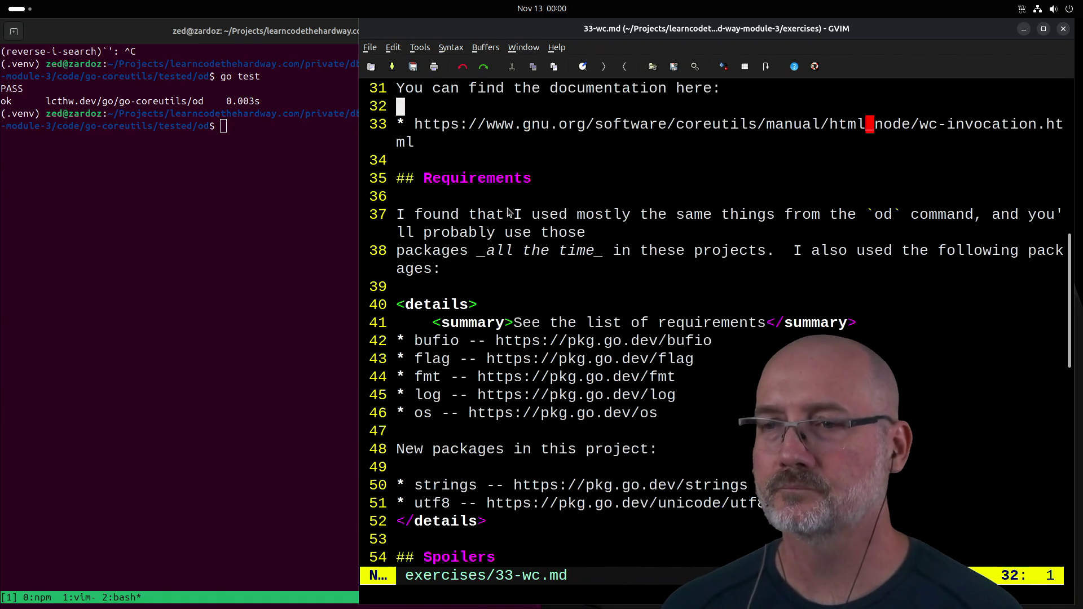
{"action": "scroll", "coordinate": [499, 389], "scroll_direction": "up", "scroll_amount": 1}
Step: Open code/go-coreutils/wc/main.go and scroll through its Opts, Counts and ParseOpts code
{"action": "left_click", "coordinate": [491, 286]}
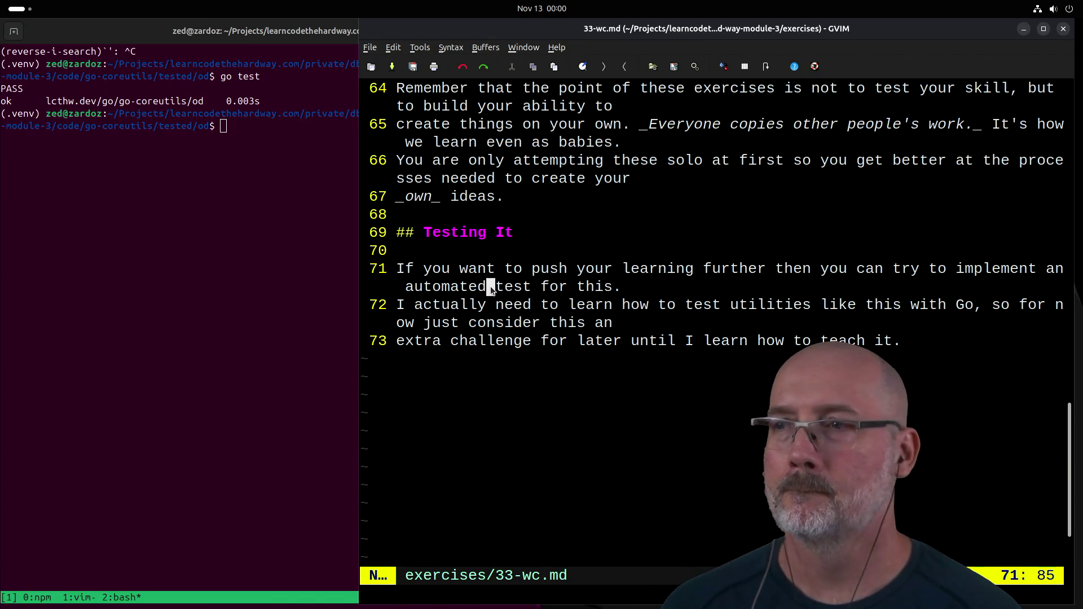
{"action": "type", "text": ":e "}
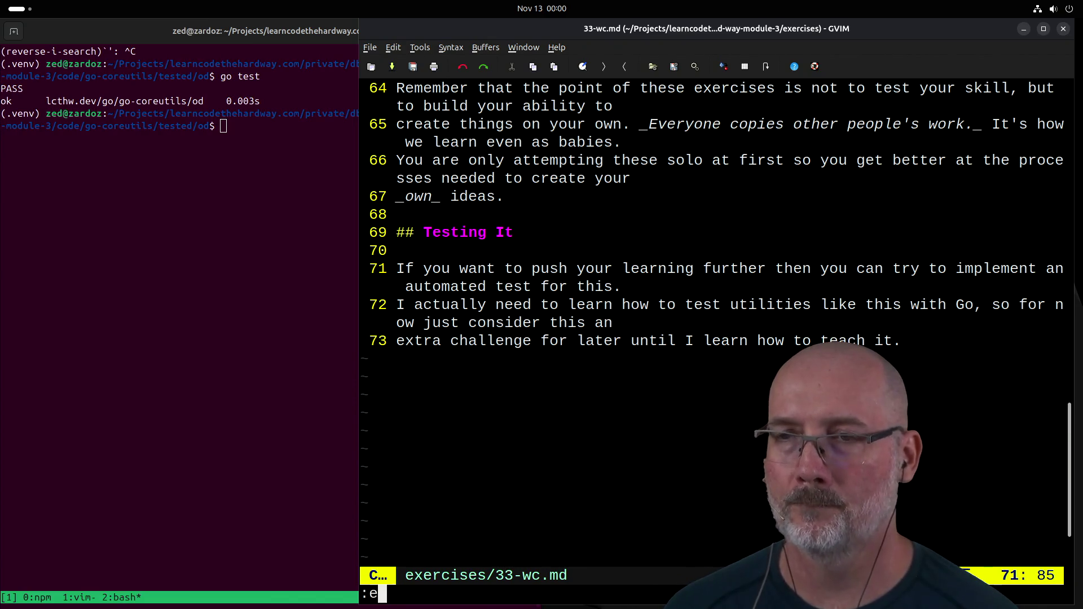
{"action": "type", "text": "code/"}
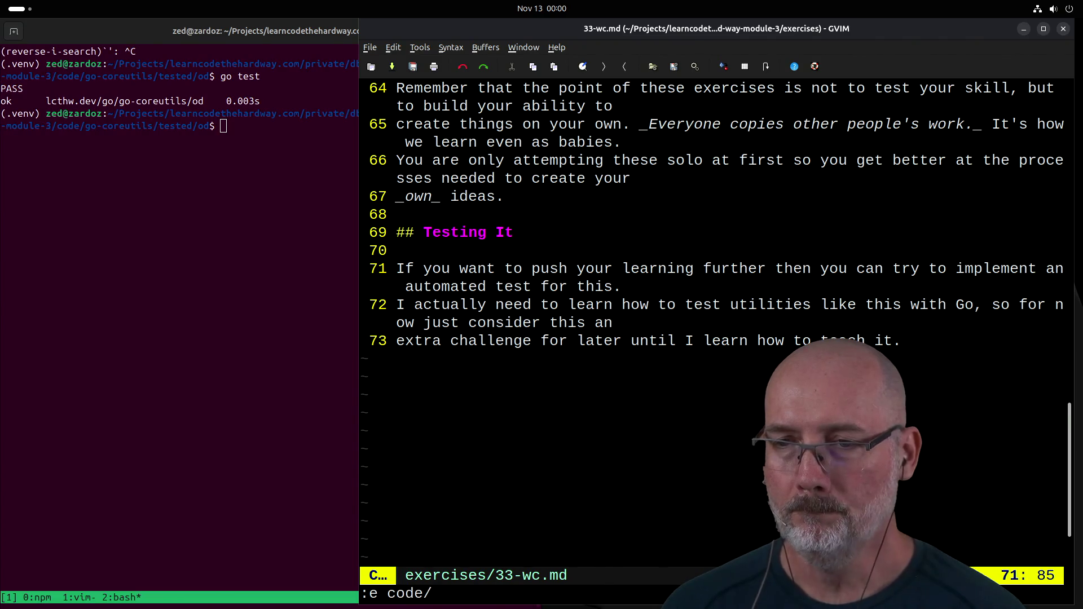
{"action": "type", "text": "wc"}
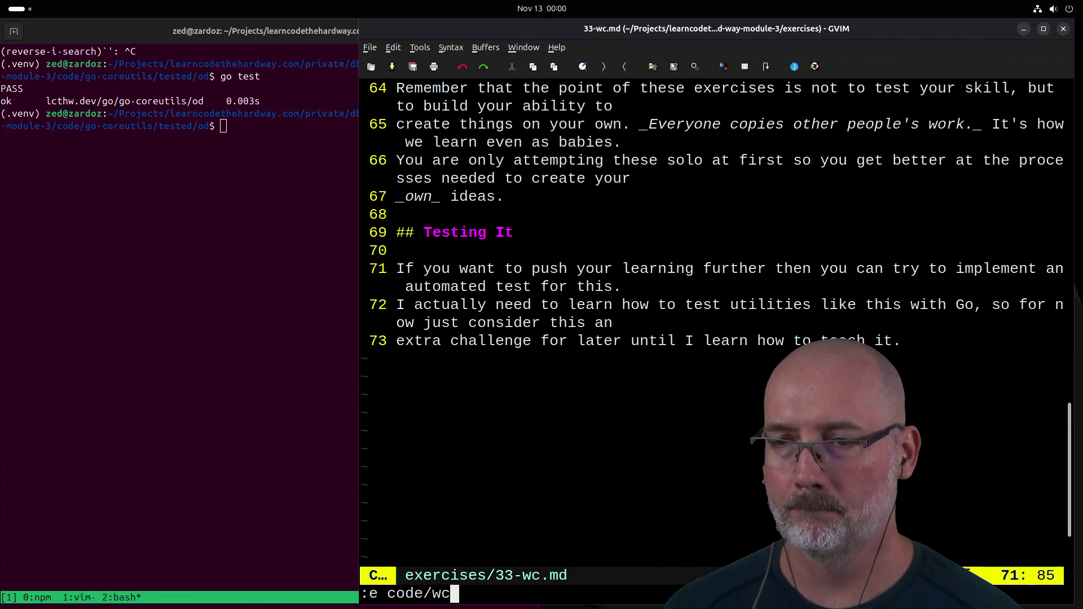
{"action": "key", "text": "BackSpace"}
{"action": "key", "text": "BackSpace"}
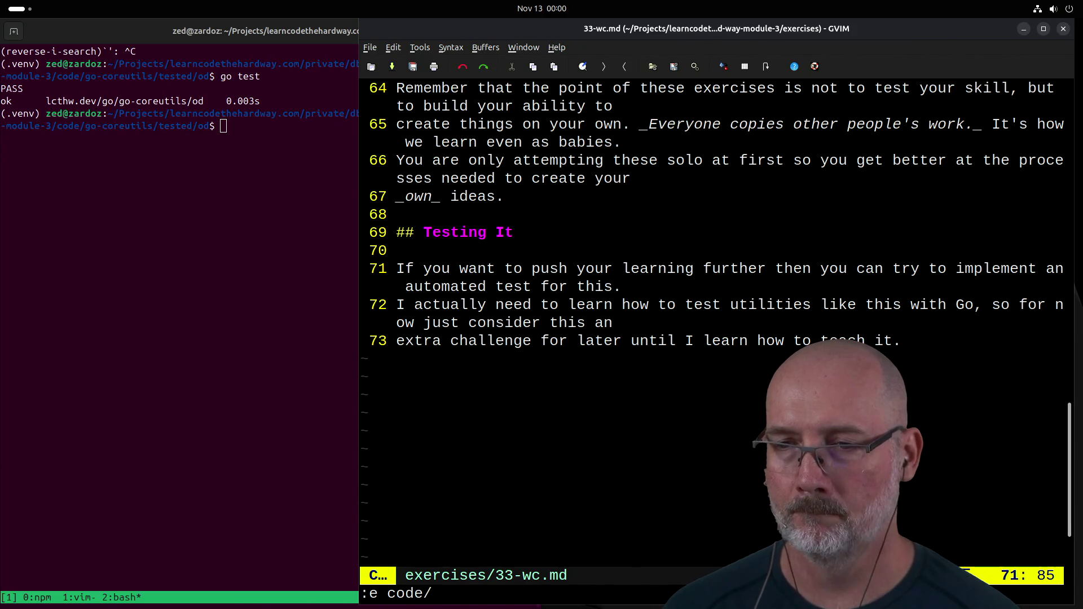
{"action": "type", "text": "go"}
{"action": "key", "text": "Tab"}
{"action": "type", "text": "wc/m"}
{"action": "key", "text": "Tab"}
{"action": "key", "text": "Return"}
{"action": "scroll", "coordinate": [546, 271], "scroll_direction": "down", "scroll_amount": 4}
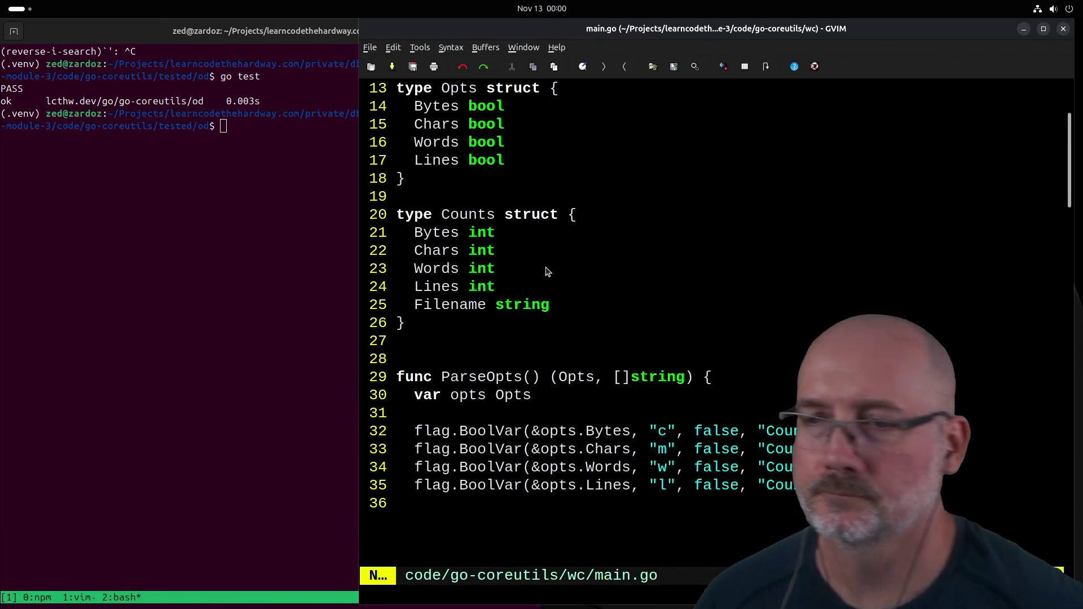
{"action": "scroll", "coordinate": [547, 272], "scroll_direction": "down", "scroll_amount": 4}
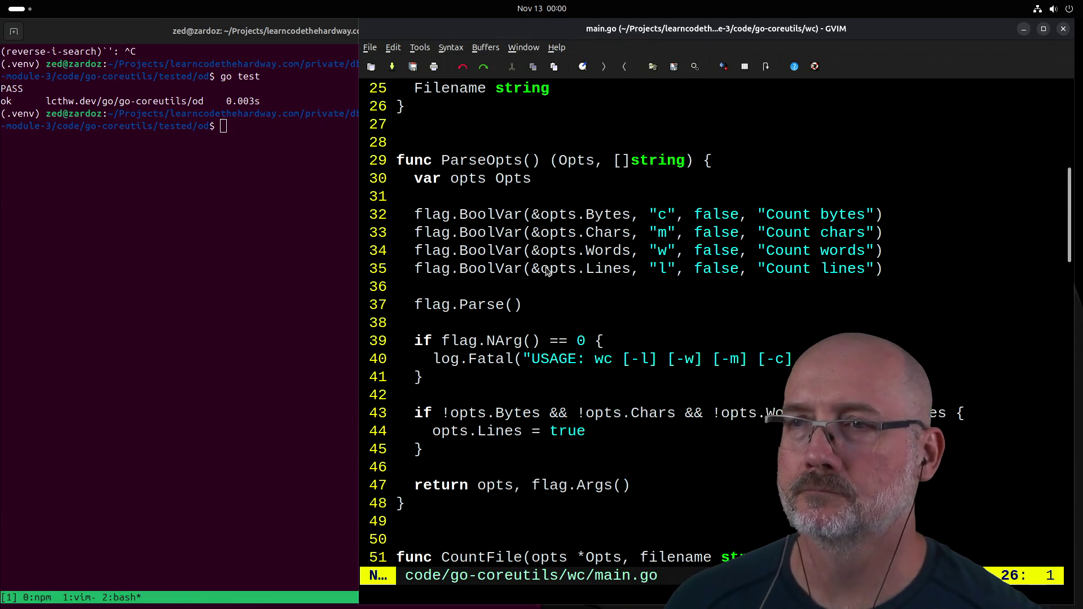
{"action": "scroll", "coordinate": [547, 271], "scroll_direction": "down", "scroll_amount": 1}
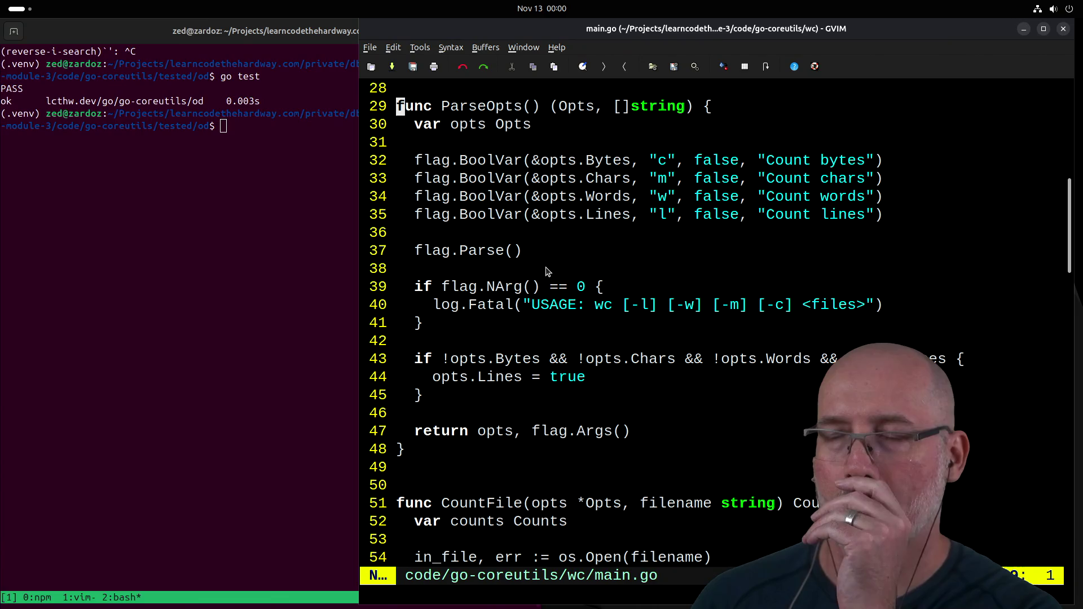
{"action": "scroll", "coordinate": [547, 271], "scroll_direction": "down", "scroll_amount": 2}
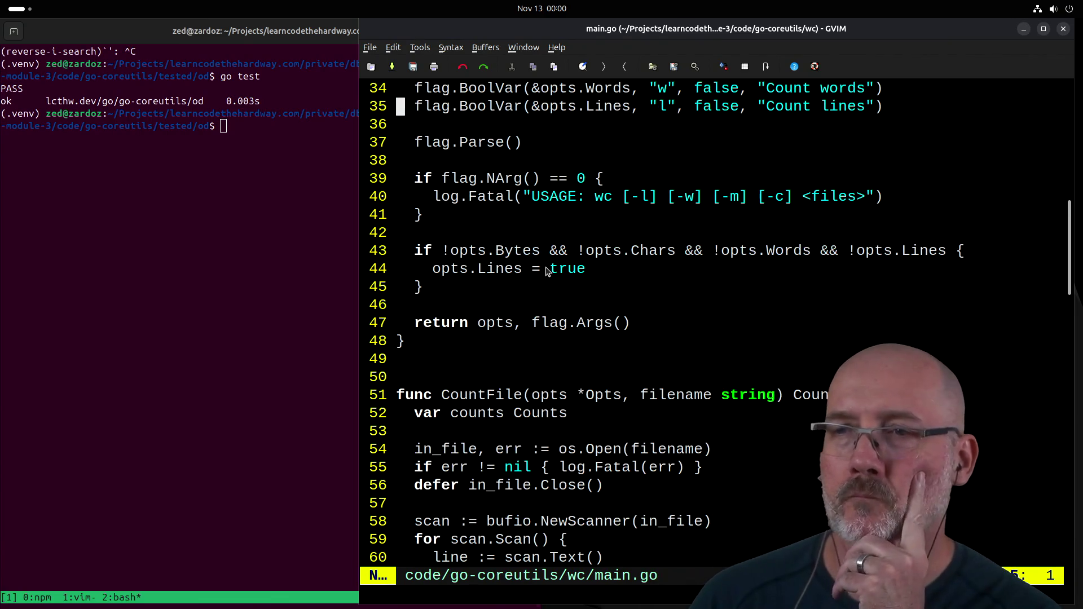
{"action": "scroll", "coordinate": [546, 272], "scroll_direction": "down", "scroll_amount": 2}
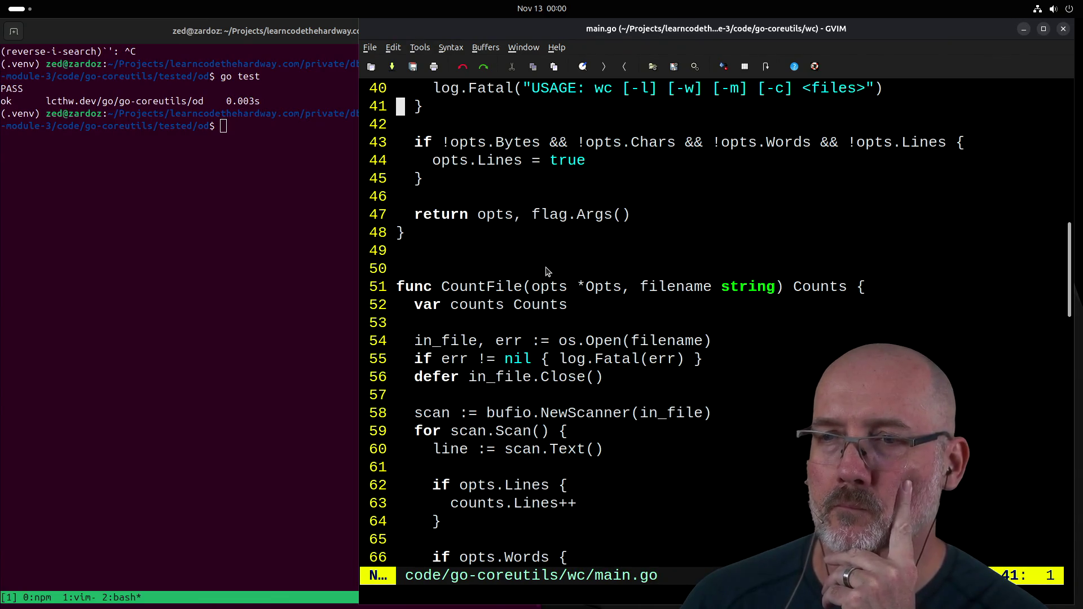
{"action": "scroll", "coordinate": [546, 272], "scroll_direction": "down", "scroll_amount": 5}
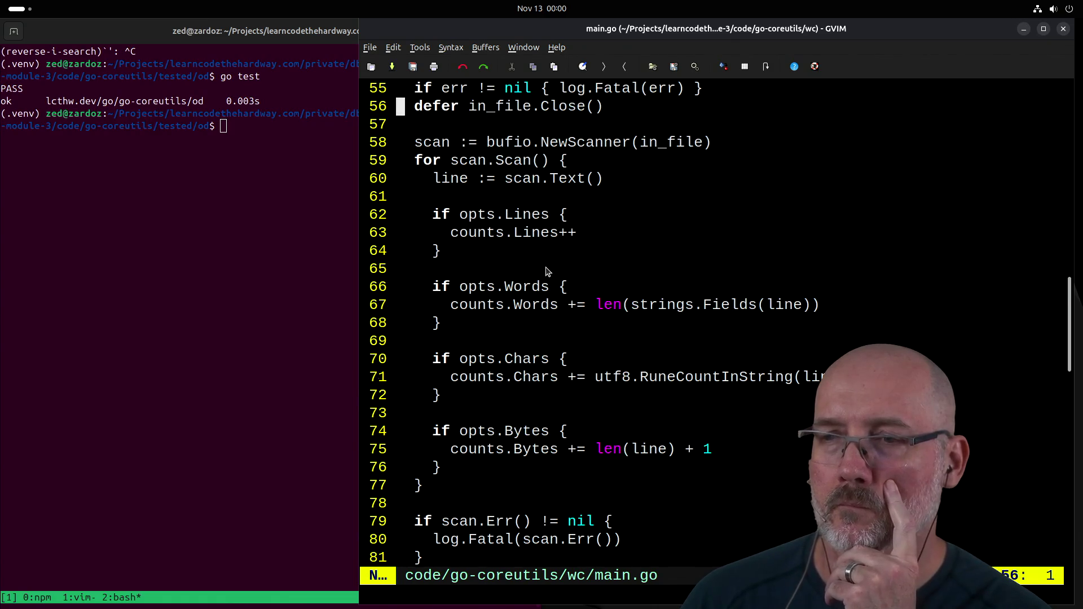
{"action": "scroll", "coordinate": [546, 271], "scroll_direction": "down", "scroll_amount": 5}
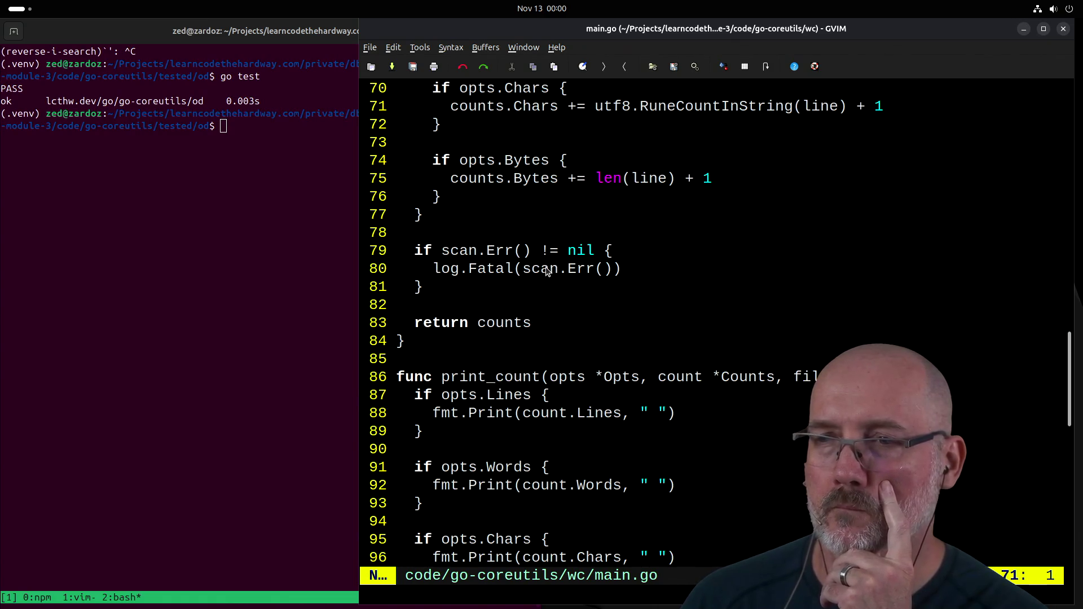
{"action": "scroll", "coordinate": [546, 272], "scroll_direction": "down", "scroll_amount": 7}
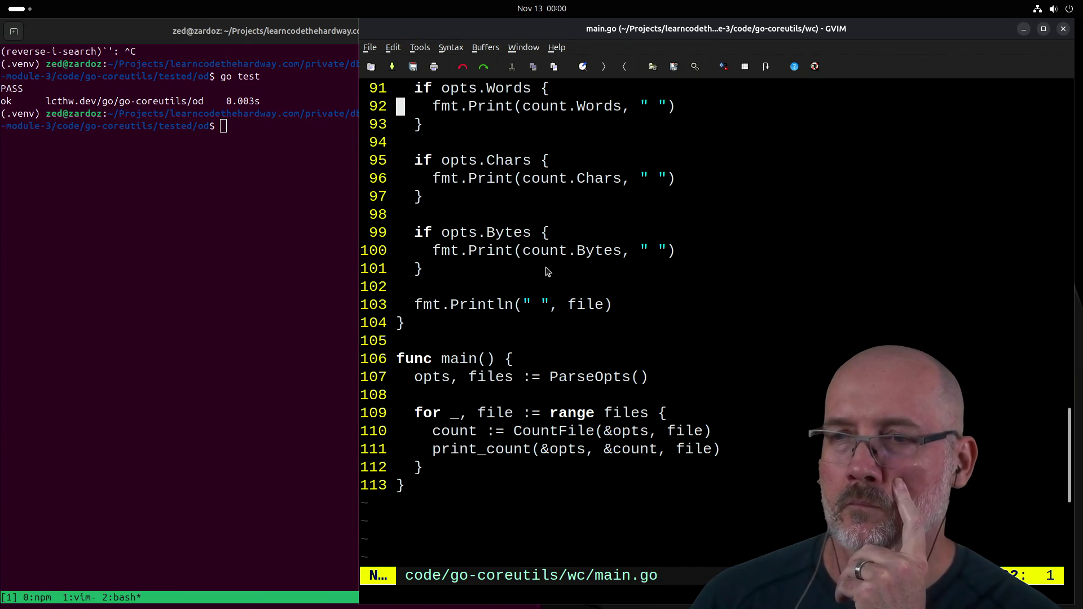
{"action": "scroll", "coordinate": [546, 271], "scroll_direction": "up", "scroll_amount": 4}
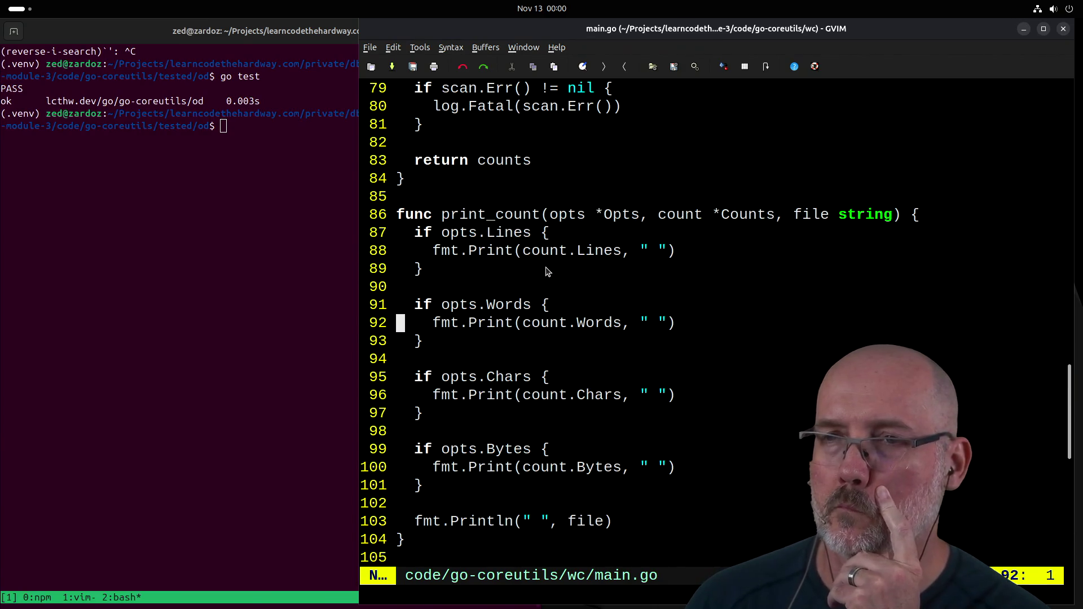
{"action": "scroll", "coordinate": [547, 272], "scroll_direction": "down", "scroll_amount": 4}
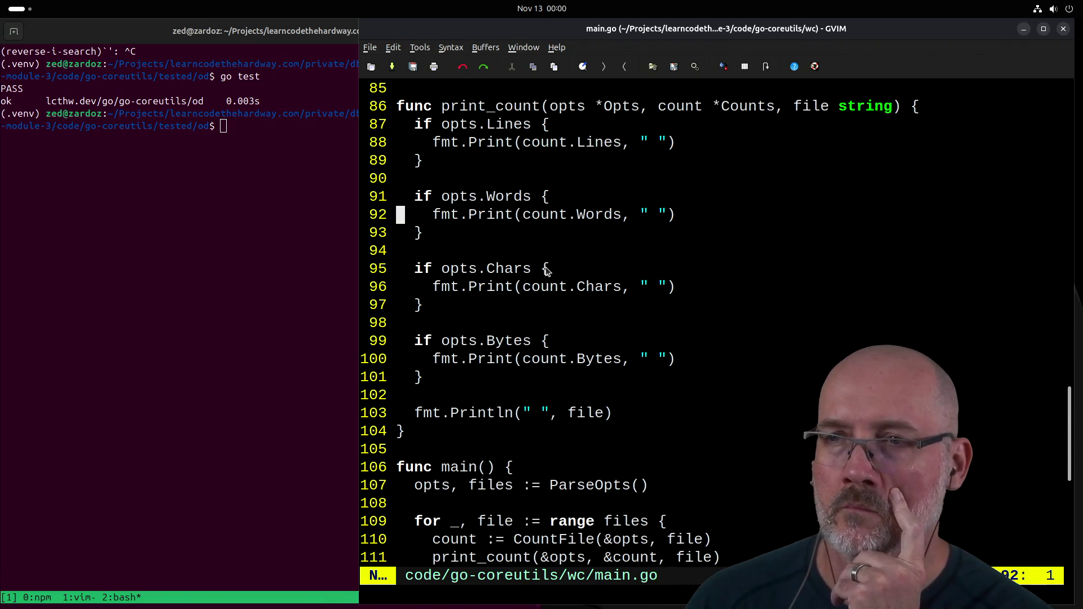
{"action": "scroll", "coordinate": [546, 272], "scroll_direction": "up", "scroll_amount": 4}
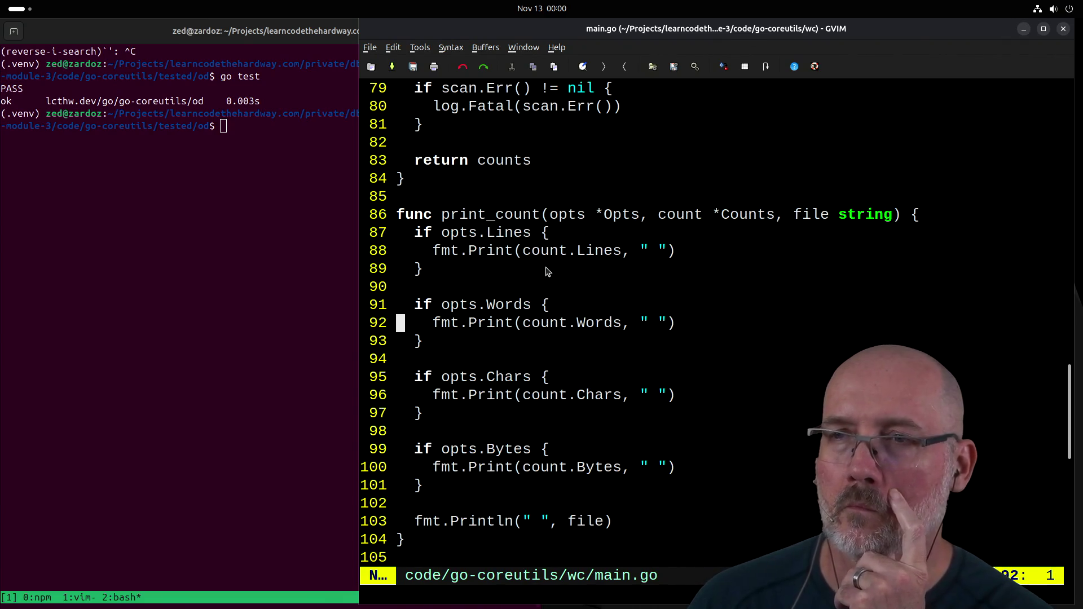
{"action": "left_click", "coordinate": [438, 217]}
Step: Rename the print_count function to PrintCount and save main.go
{"action": "type", "text": "l"}
{"action": "type", "text": "sP"}
{"action": "key", "text": "Escape"}
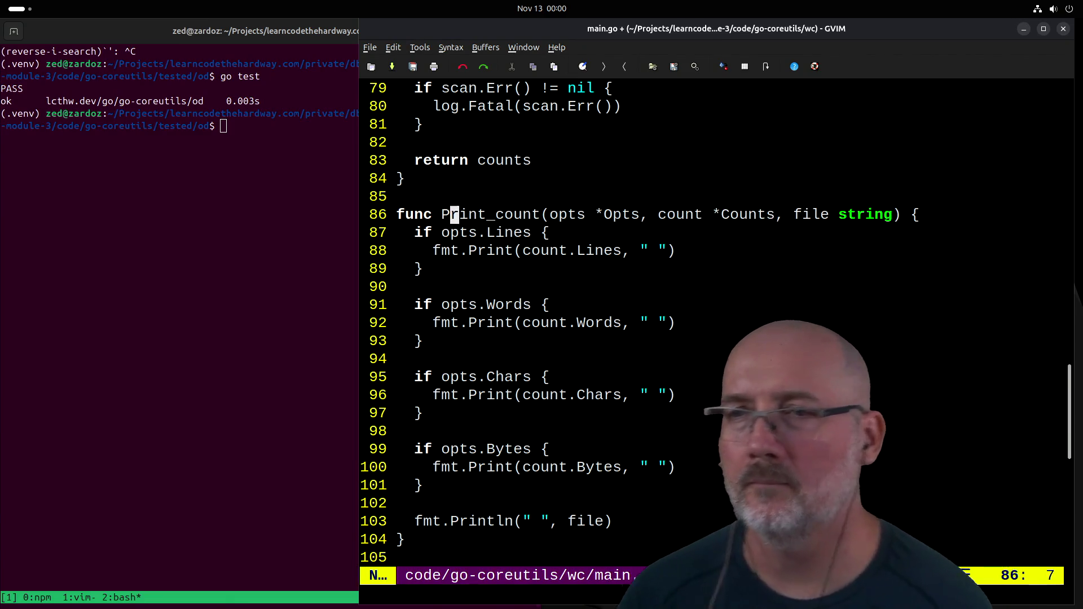
{"action": "key", "text": "l"}
{"action": "key", "text": "l"}
{"action": "key", "text": "l"}
{"action": "type", "text": "2sC"}
{"action": "key", "text": "Escape"}
{"action": "key", "text": "colon"}
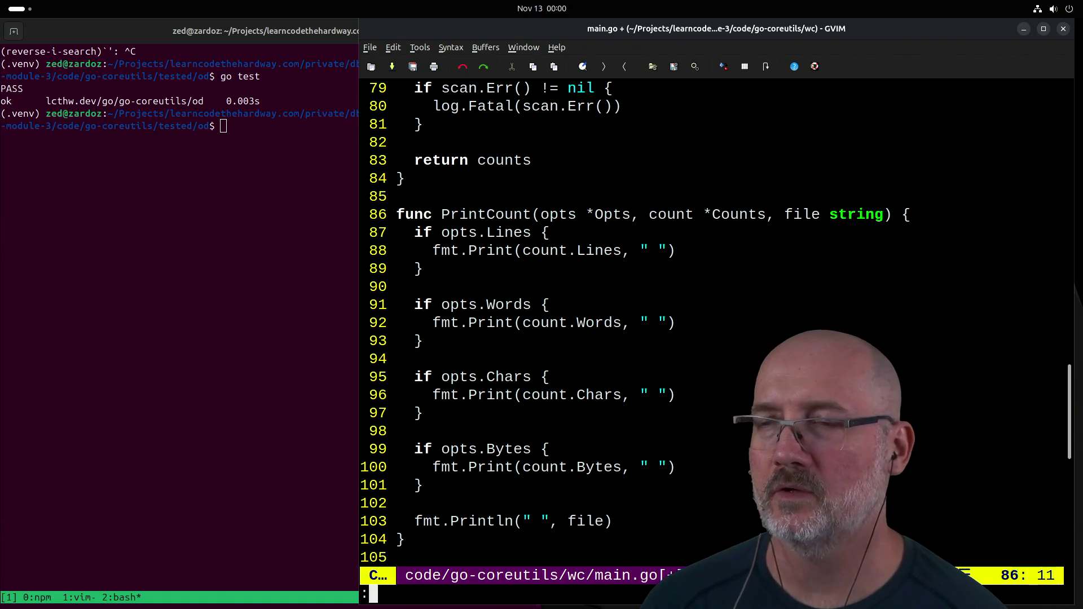
{"action": "type", "text": "w"}
{"action": "key", "text": "Return"}
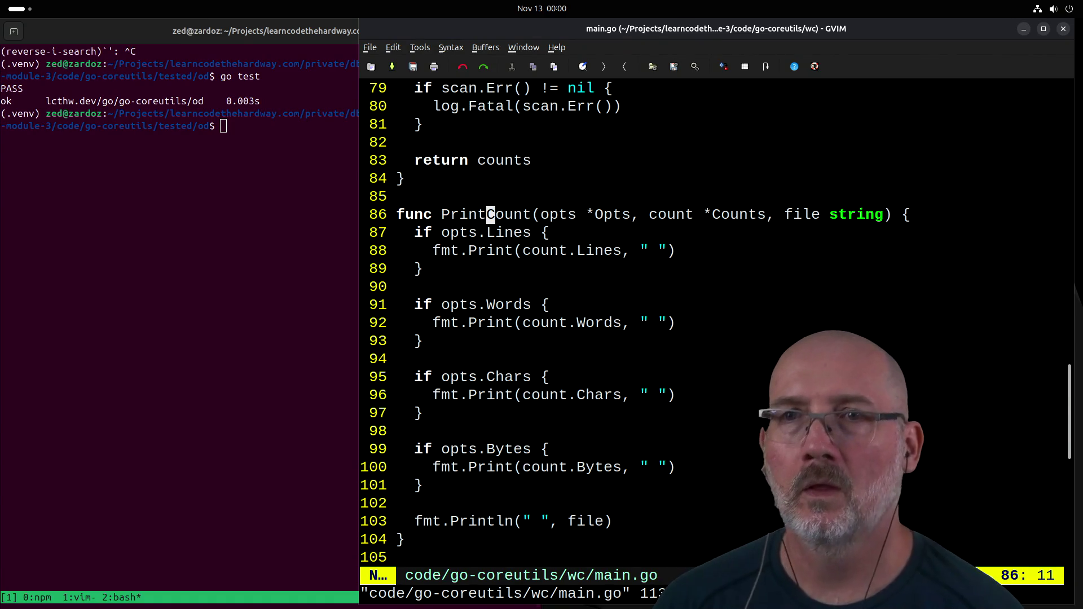
Step: In the terminal, go up one folder to tested
{"action": "left_click", "coordinate": [167, 222]}
{"action": "type", "text": "cd .."}
{"action": "key", "text": "Return"}
Step: List the tested folder's cat and od entries and copy the wc project into it
{"action": "type", "text": "ls"}
{"action": "key", "text": "Return"}
{"action": "type", "text": "cp ."}
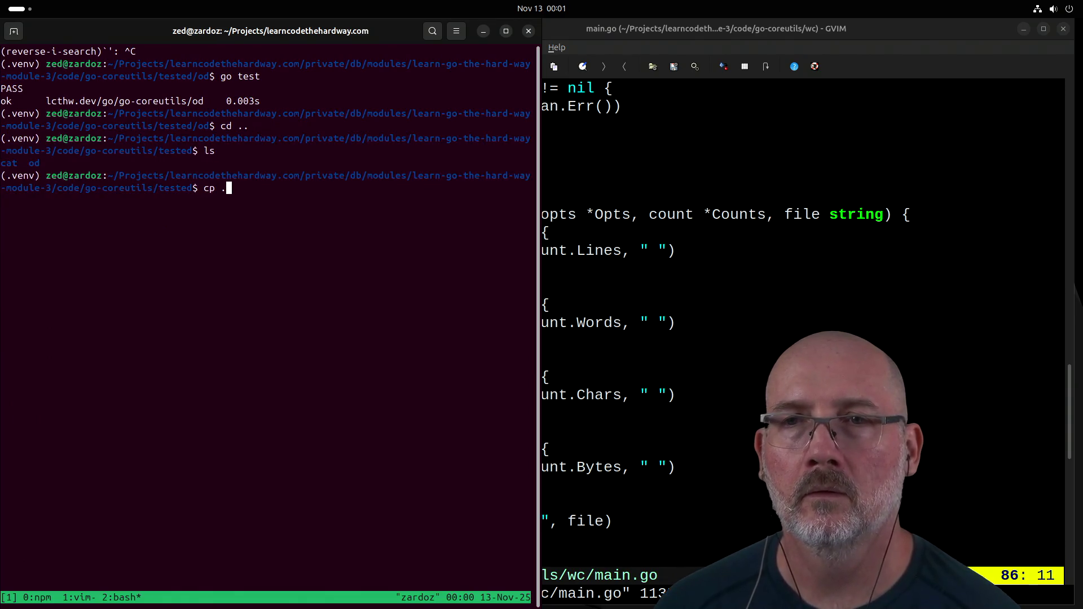
{"action": "type", "text": " ../wc ."}
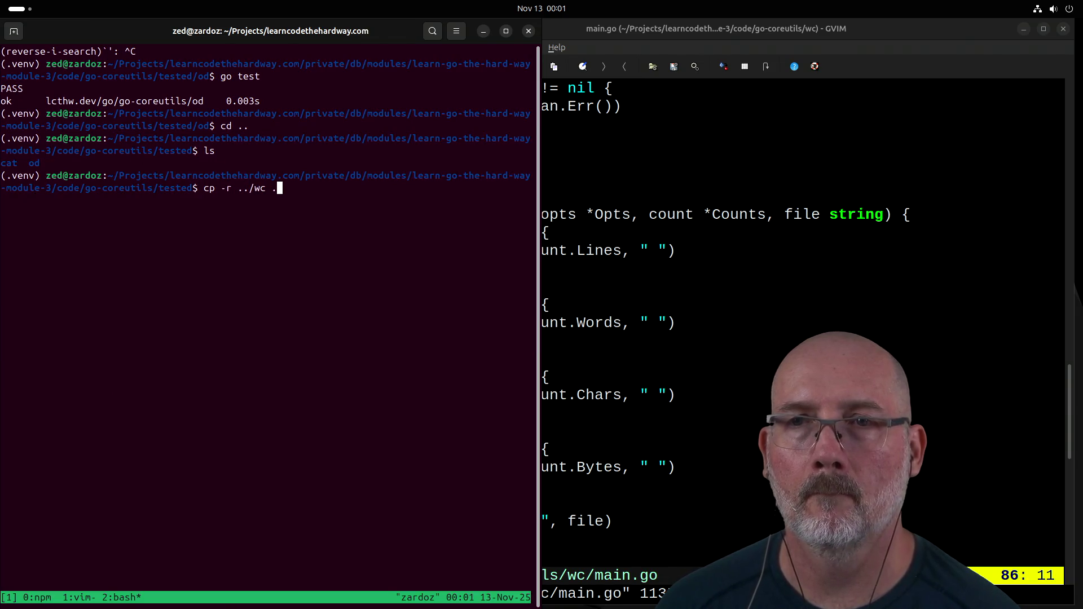
{"action": "key", "text": "Return"}
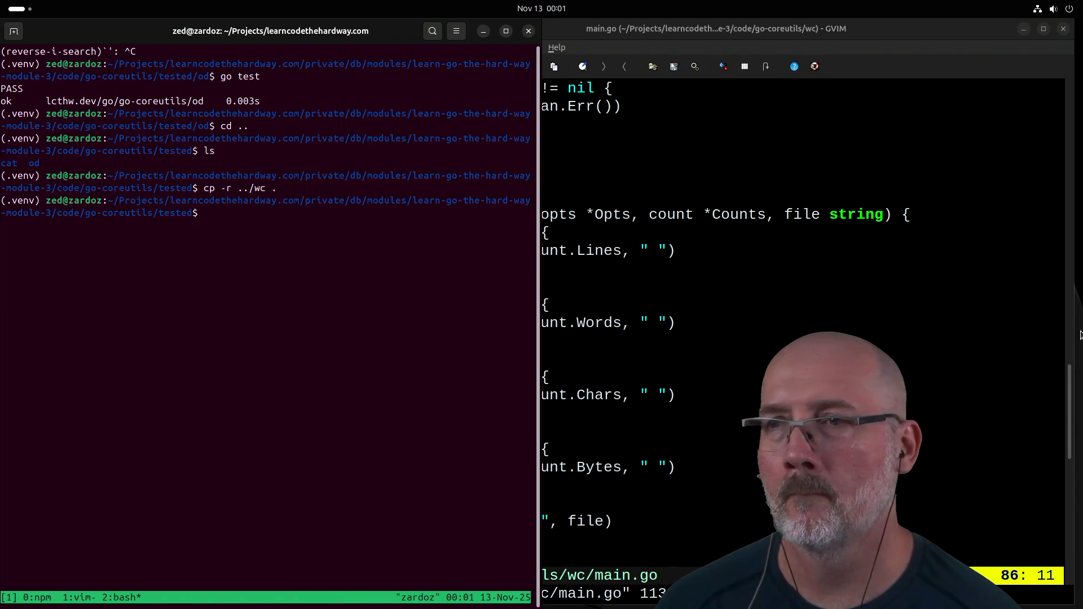
Step: Write all GVIM buffers with :wa and review the PrintCount code
{"action": "left_click", "coordinate": [634, 293]}
{"action": "type", "text": ":wa"}
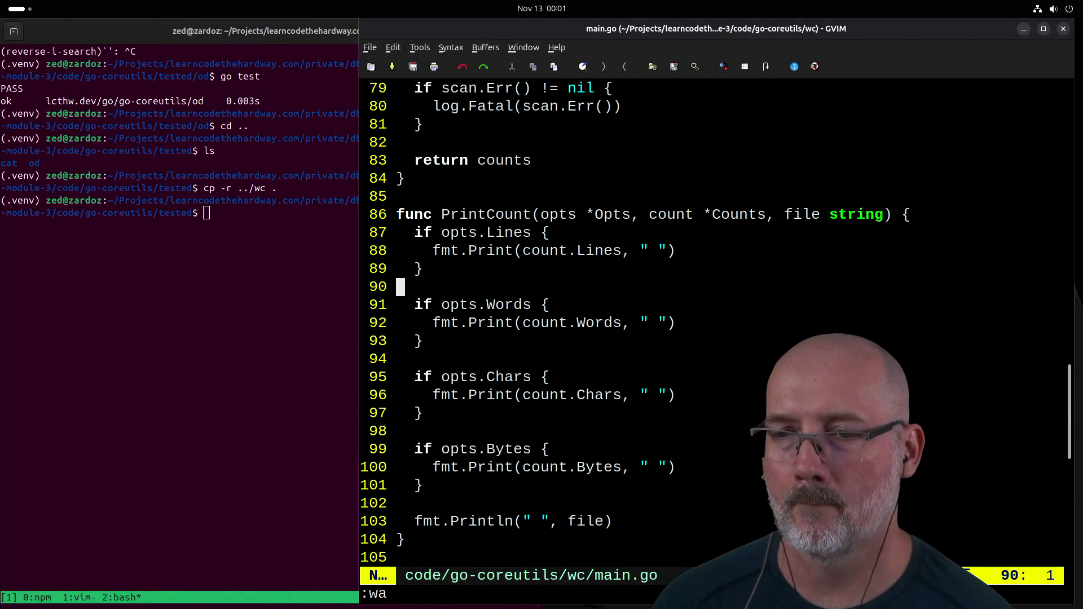
{"action": "scroll", "coordinate": [635, 293], "scroll_direction": "down", "scroll_amount": 4}
{"action": "left_click", "coordinate": [635, 106]}
{"action": "scroll", "coordinate": [635, 106], "scroll_direction": "up", "scroll_amount": 3}
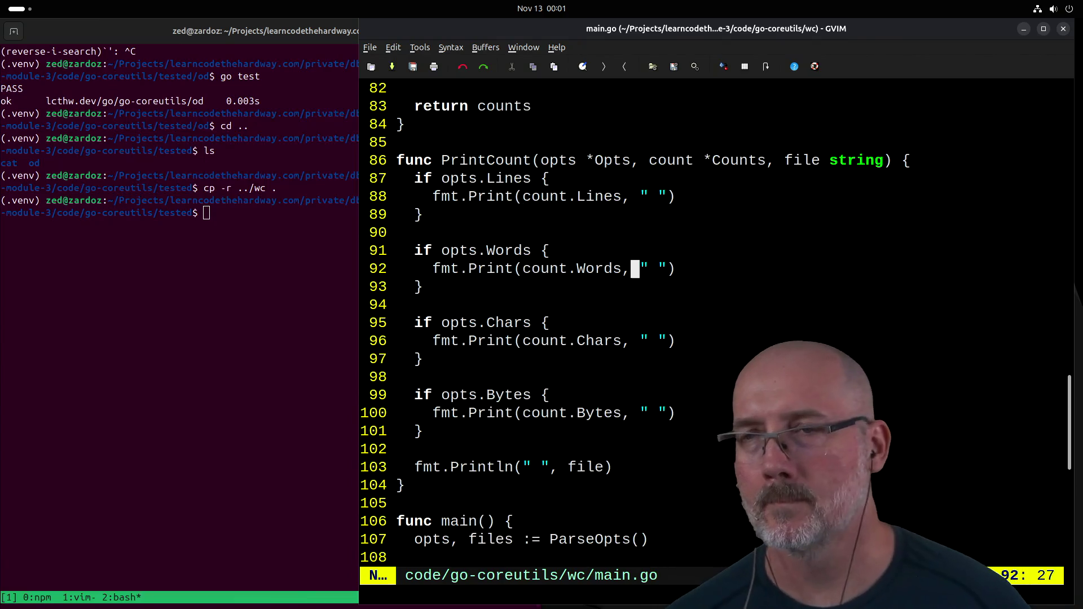
{"action": "scroll", "coordinate": [635, 107], "scroll_direction": "up", "scroll_amount": 2}
Step: Move the terminal into the ../wc project folder
{"action": "left_click", "coordinate": [200, 290]}
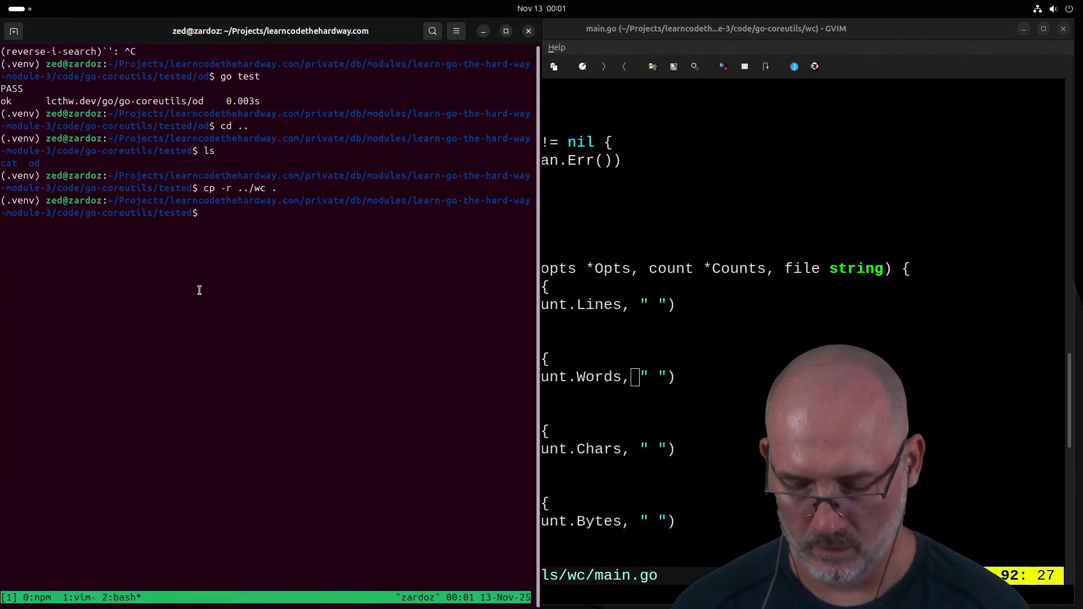
{"action": "type", "text": "cd ../wc/"}
{"action": "key", "text": "Return"}
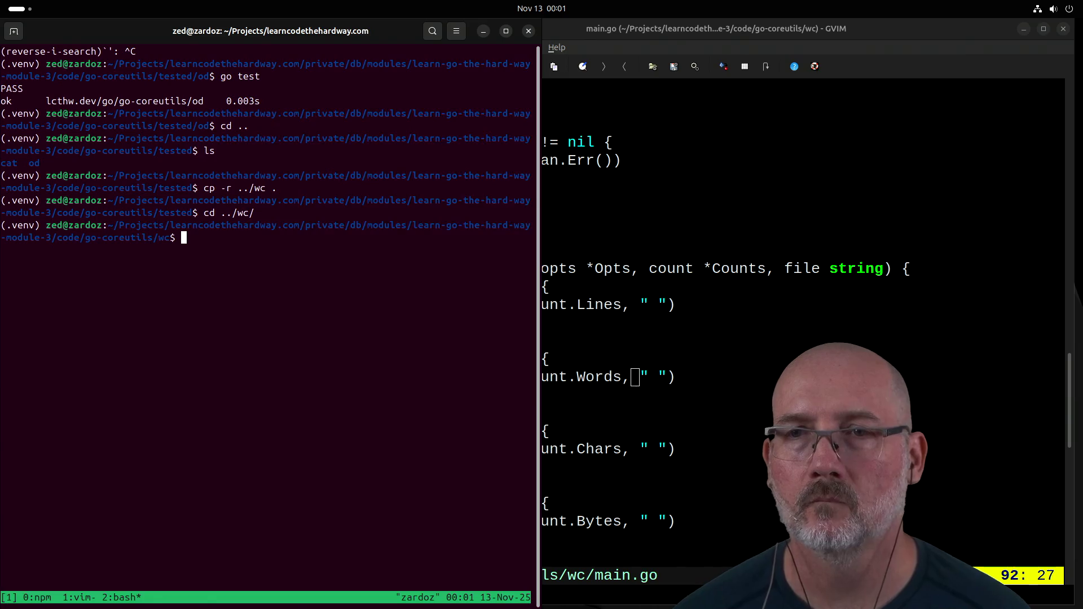
{"action": "left_click", "coordinate": [636, 340]}
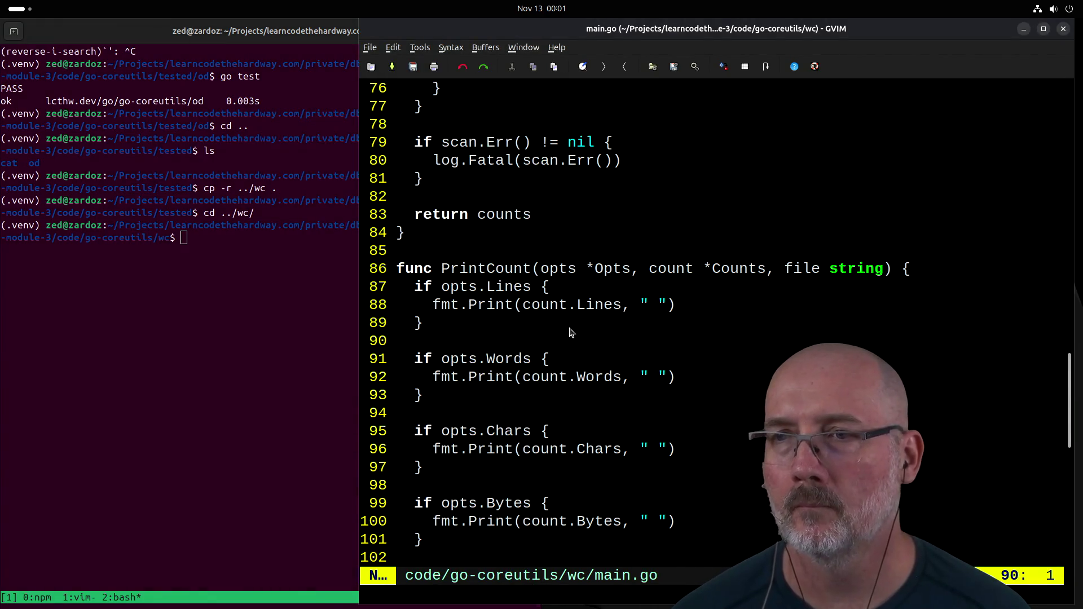
Step: Search main.go for PrintCount uses and locate the print_count call on line 111
{"action": "left_click", "coordinate": [492, 271]}
{"action": "key", "text": "asterisk"}
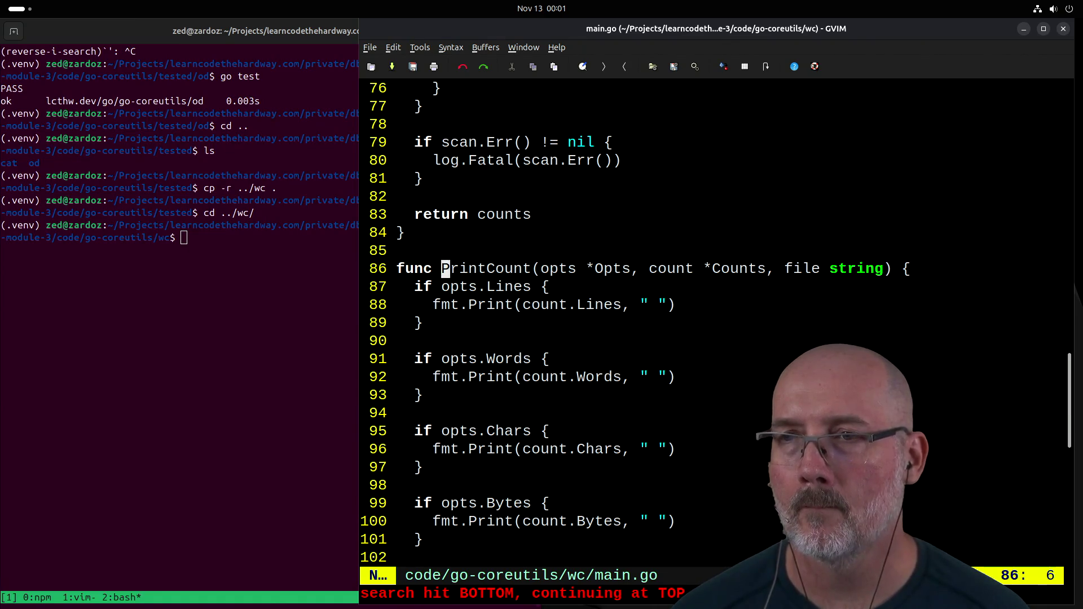
{"action": "scroll", "coordinate": [617, 245], "scroll_direction": "down", "scroll_amount": 3}
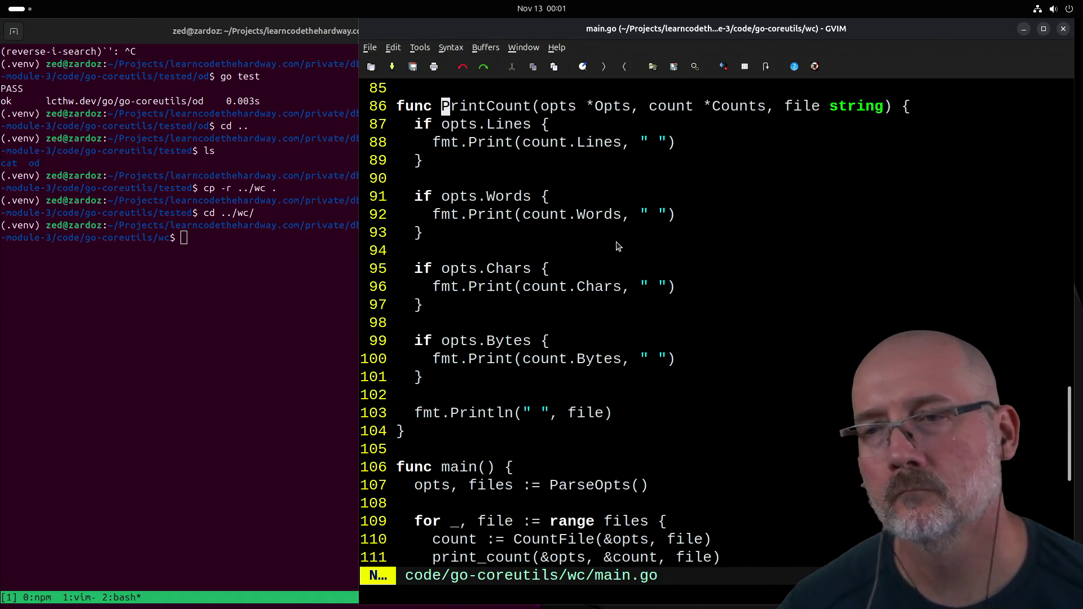
{"action": "scroll", "coordinate": [617, 245], "scroll_direction": "down", "scroll_amount": 2}
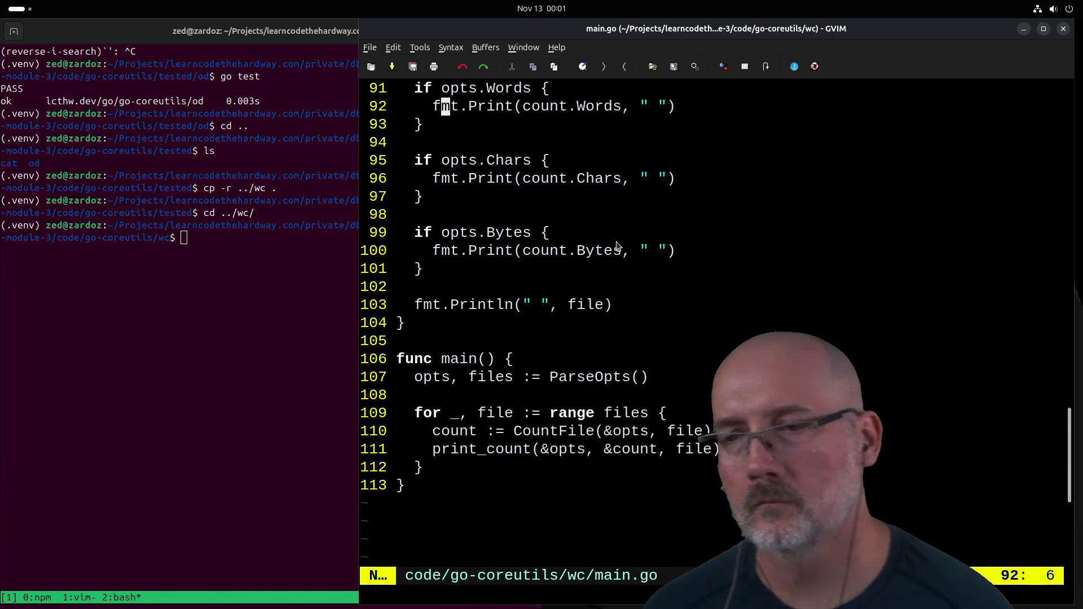
{"action": "left_click", "coordinate": [437, 450]}
Step: Rename the line-111 print_count call to PrintCount and save main.go
{"action": "type", "text": "sP"}
{"action": "key", "text": "Escape"}
{"action": "key", "text": "l"}
{"action": "key", "text": "l"}
{"action": "key", "text": "l"}
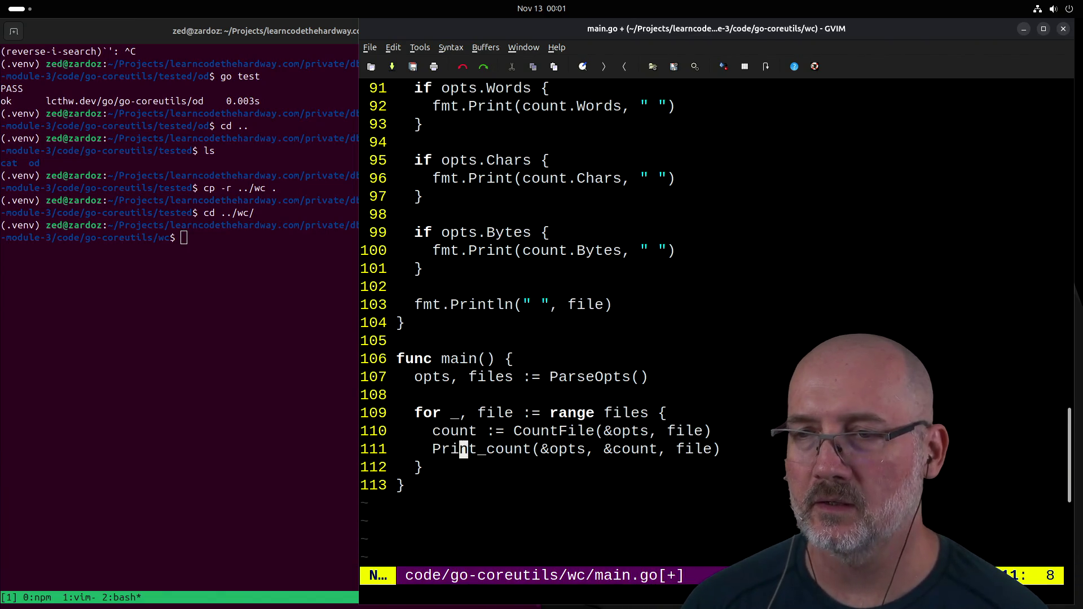
{"action": "type", "text": "2sC"}
{"action": "key", "text": "Escape"}
{"action": "type", "text": ":w"}
{"action": "key", "text": "Return"}
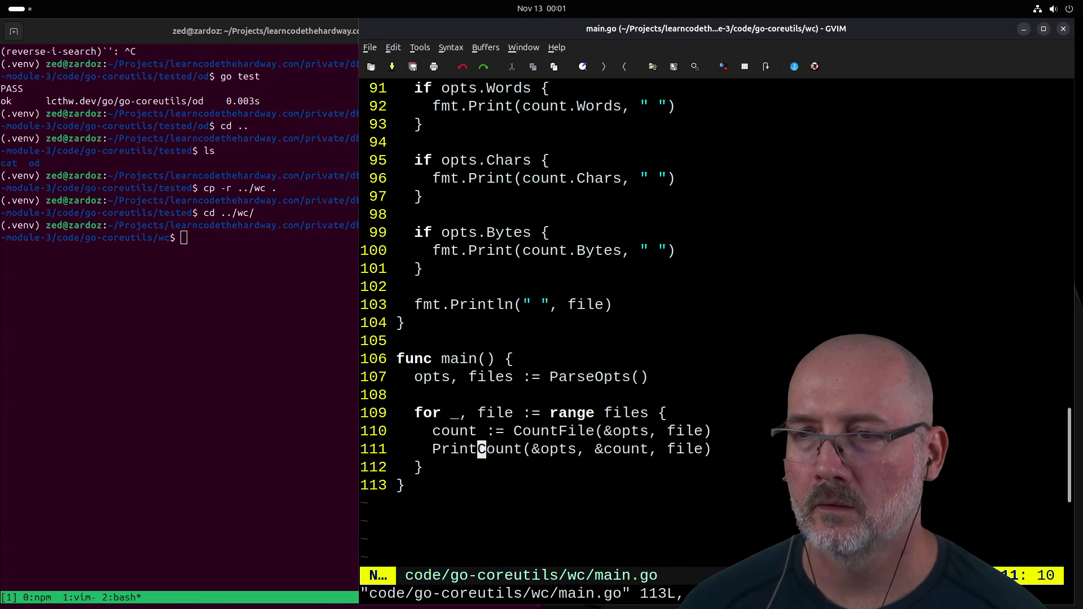
{"action": "left_click", "coordinate": [145, 419]}
Step: Build wc with go build and run ./wc main.go, which reports 113 lines
{"action": "type", "text": "go bui"}
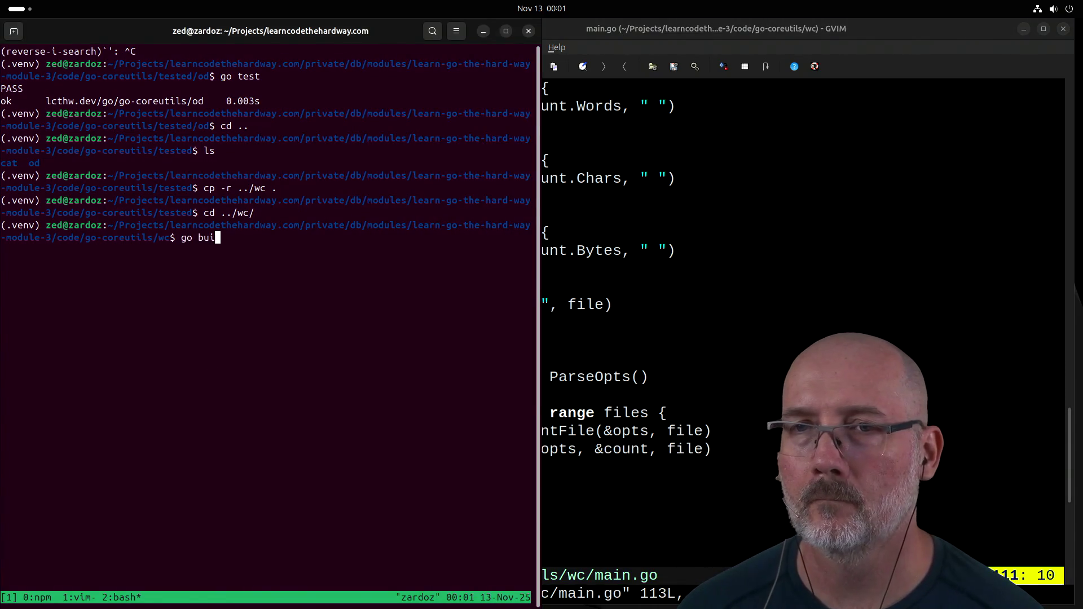
{"action": "type", "text": "ld ."}
{"action": "key", "text": "Return"}
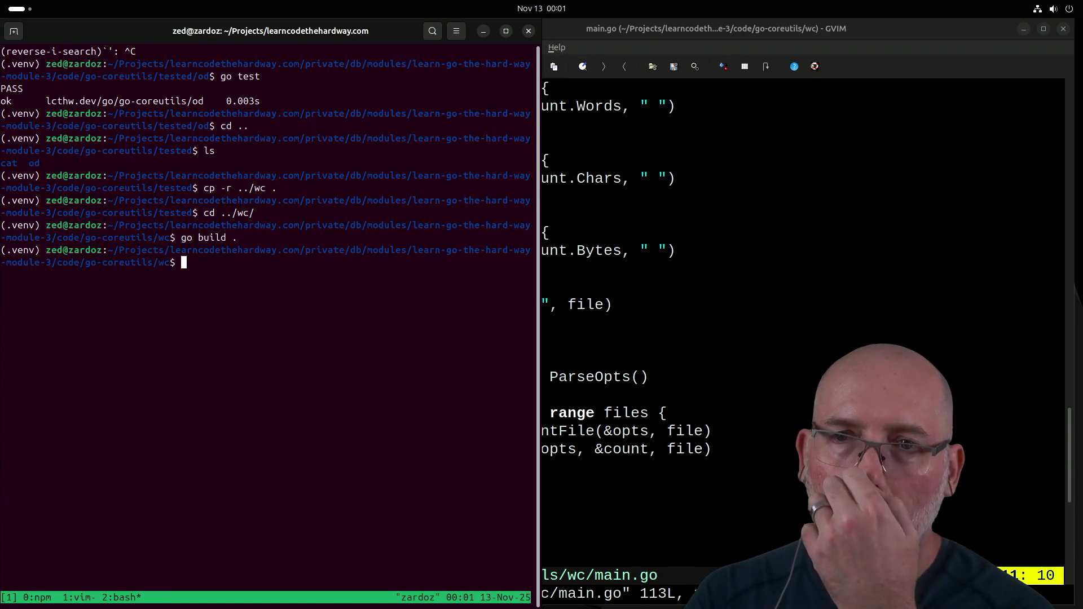
{"action": "type", "text": "."}
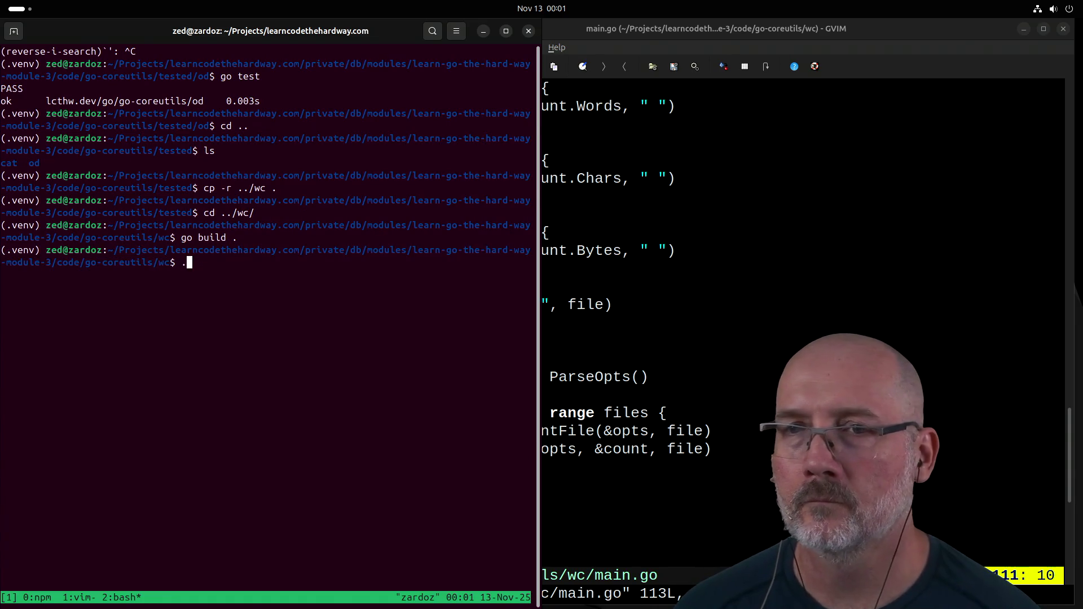
{"action": "type", "text": "/wc main.go"}
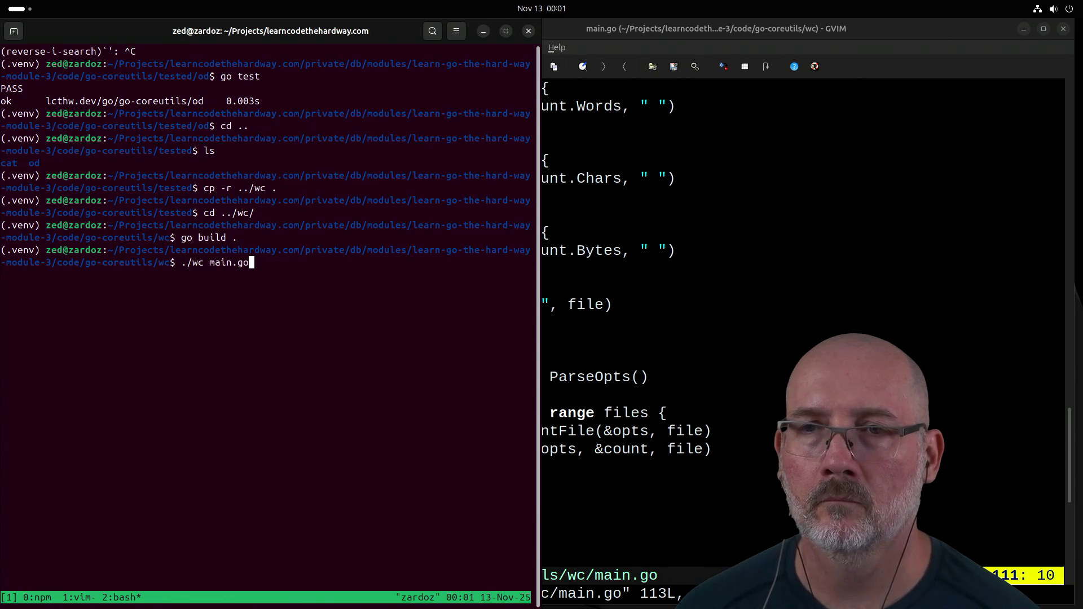
{"action": "key", "text": "Return"}
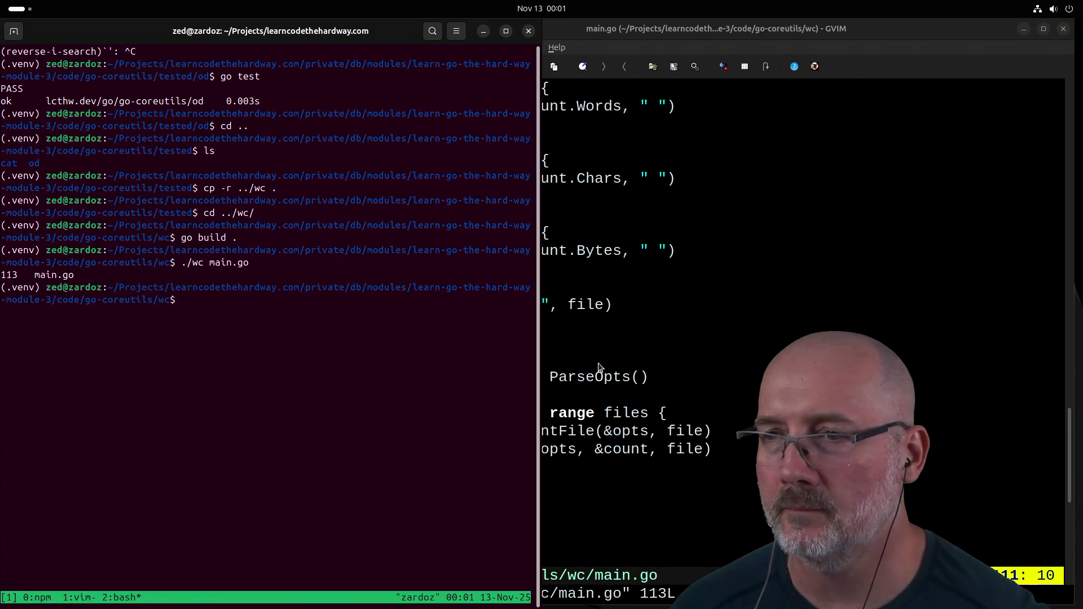
Step: Return to GVIM at the PrintCount call on line 111 and scroll up
{"action": "key", "text": "alt+Tab"}
{"action": "left_click", "coordinate": [439, 454]}
{"action": "scroll", "coordinate": [612, 346], "scroll_direction": "up", "scroll_amount": 4}
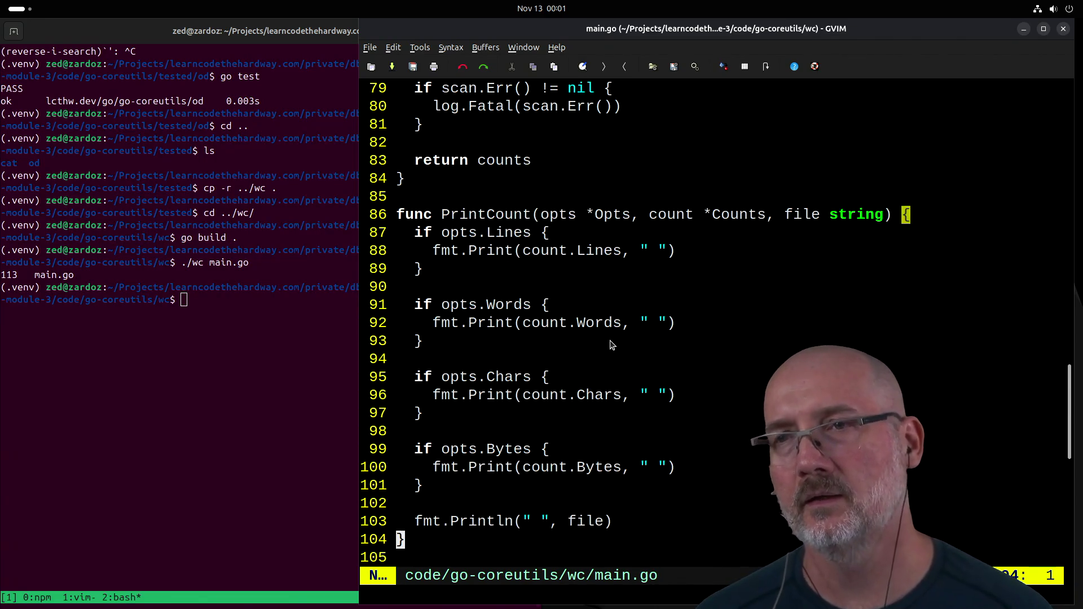
{"action": "scroll", "coordinate": [475, 217], "scroll_direction": "up", "scroll_amount": 9}
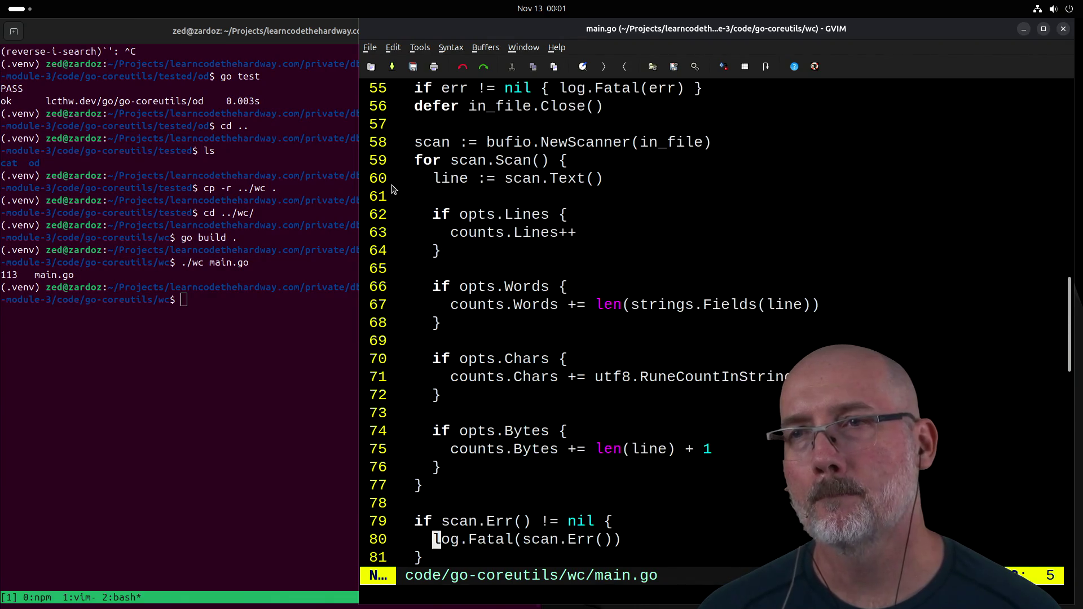
Step: Scroll through main.go to review the PrintCount and main functions
{"action": "scroll", "coordinate": [447, 136], "scroll_direction": "up", "scroll_amount": 1}
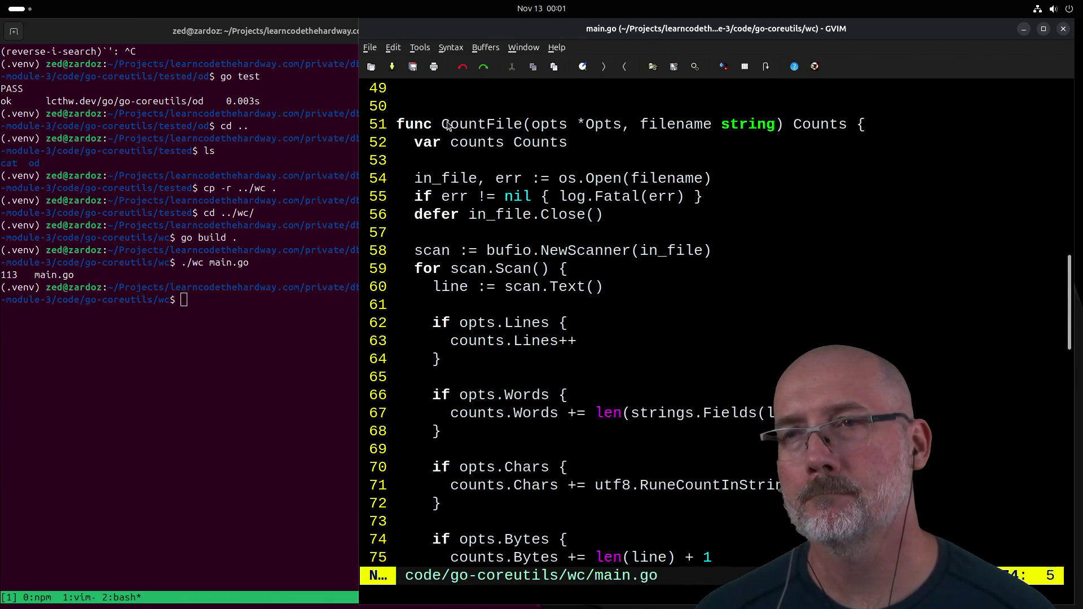
{"action": "scroll", "coordinate": [495, 344], "scroll_direction": "down", "scroll_amount": 4}
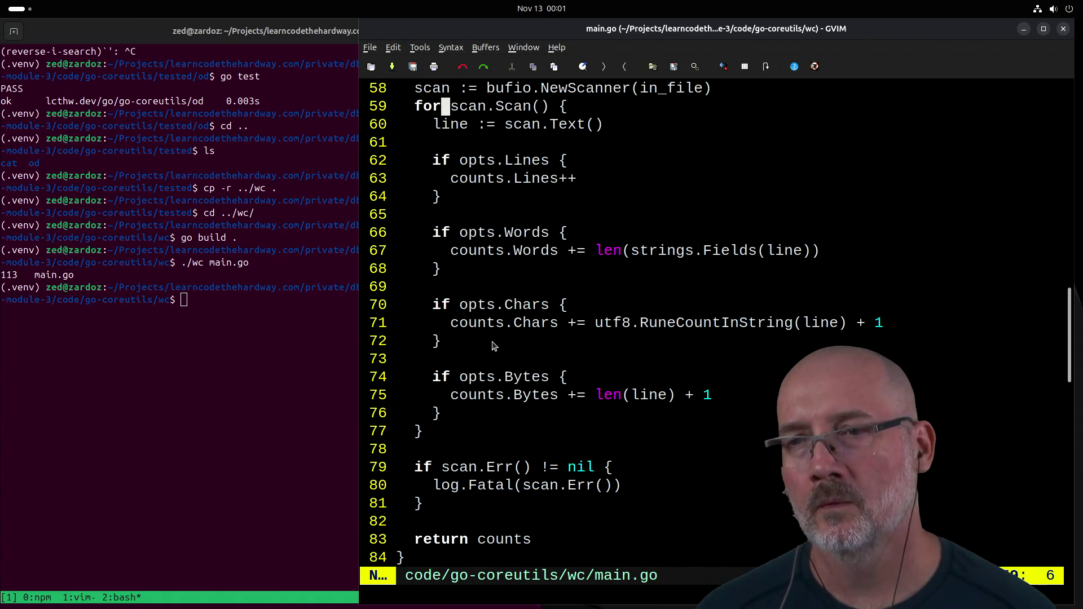
{"action": "scroll", "coordinate": [492, 346], "scroll_direction": "up", "scroll_amount": 1}
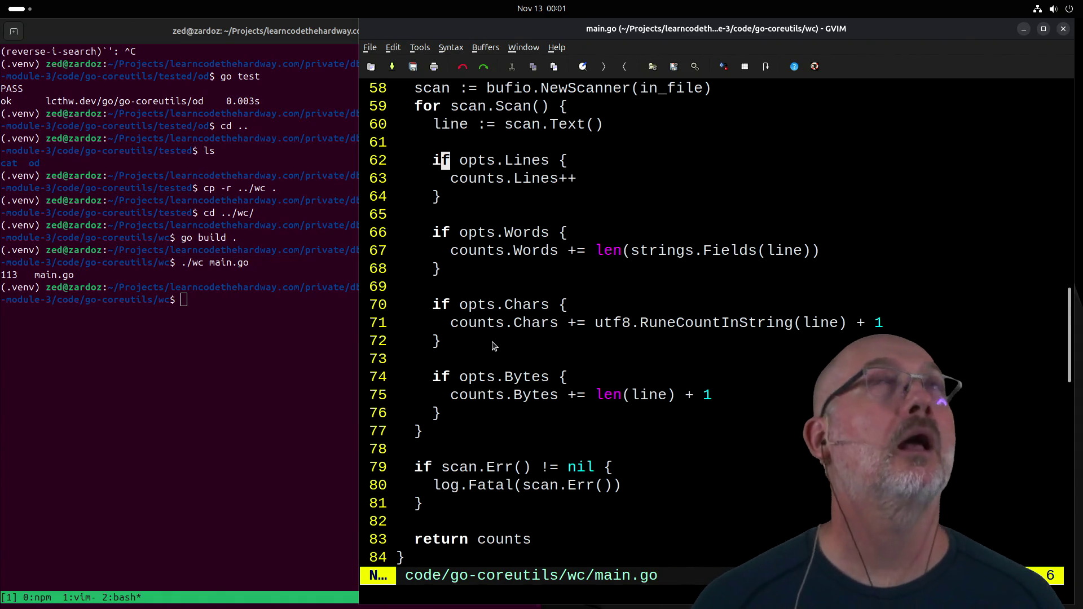
{"action": "scroll", "coordinate": [493, 346], "scroll_direction": "up", "scroll_amount": 15}
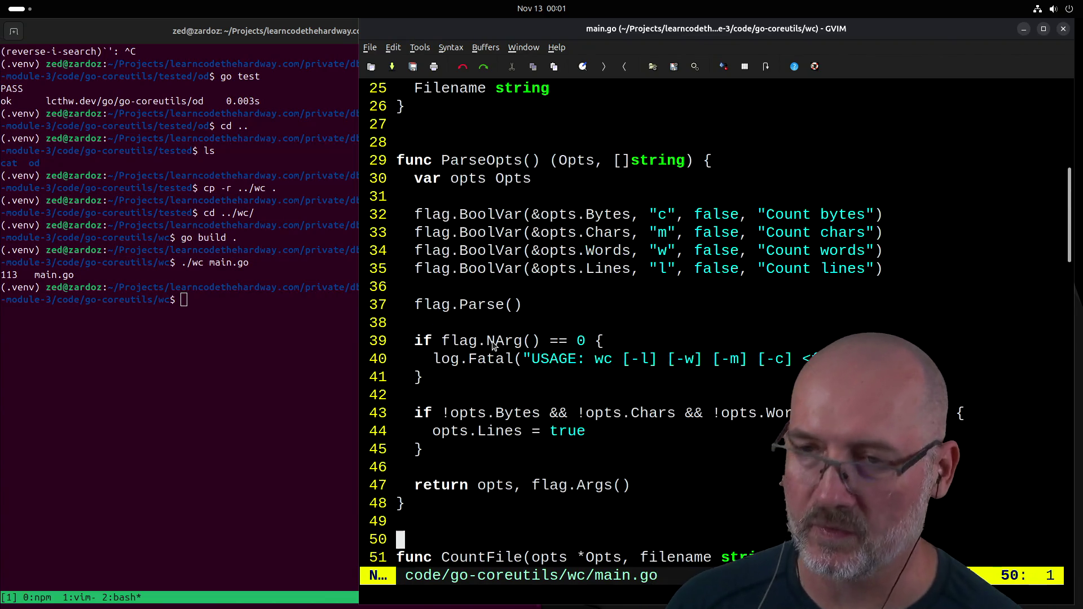
{"action": "scroll", "coordinate": [493, 345], "scroll_direction": "up", "scroll_amount": 4}
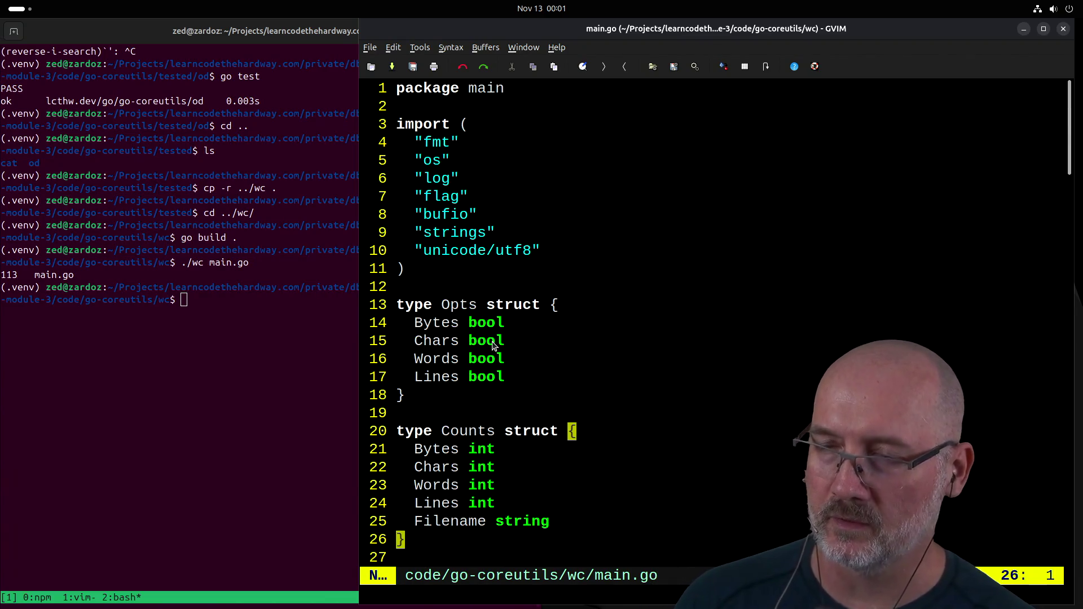
{"action": "scroll", "coordinate": [492, 346], "scroll_direction": "down", "scroll_amount": 5}
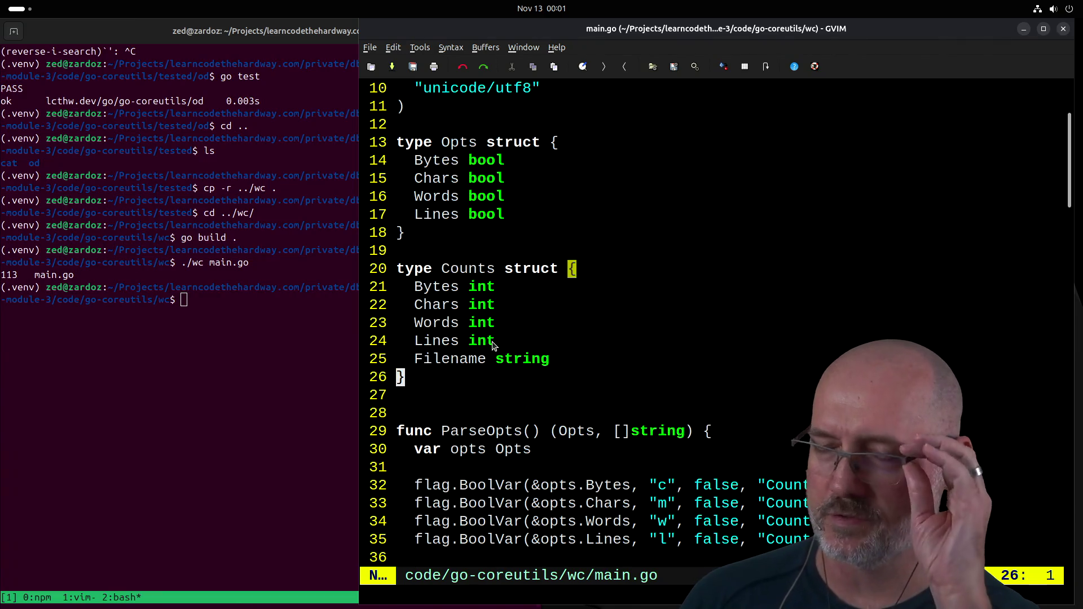
{"action": "scroll", "coordinate": [493, 345], "scroll_direction": "down", "scroll_amount": 20}
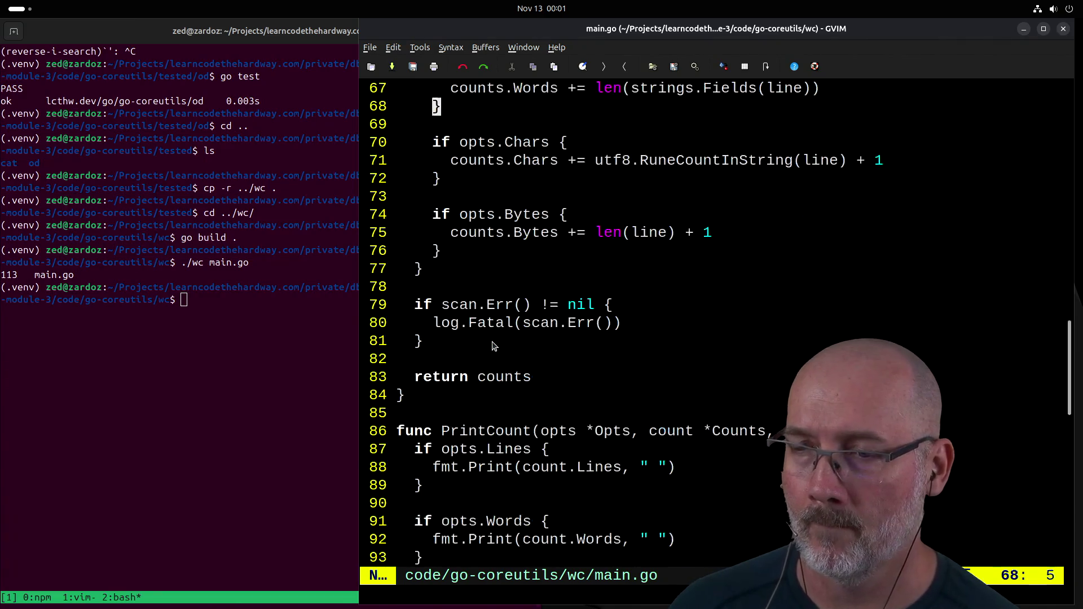
{"action": "type", "text": ":e"}
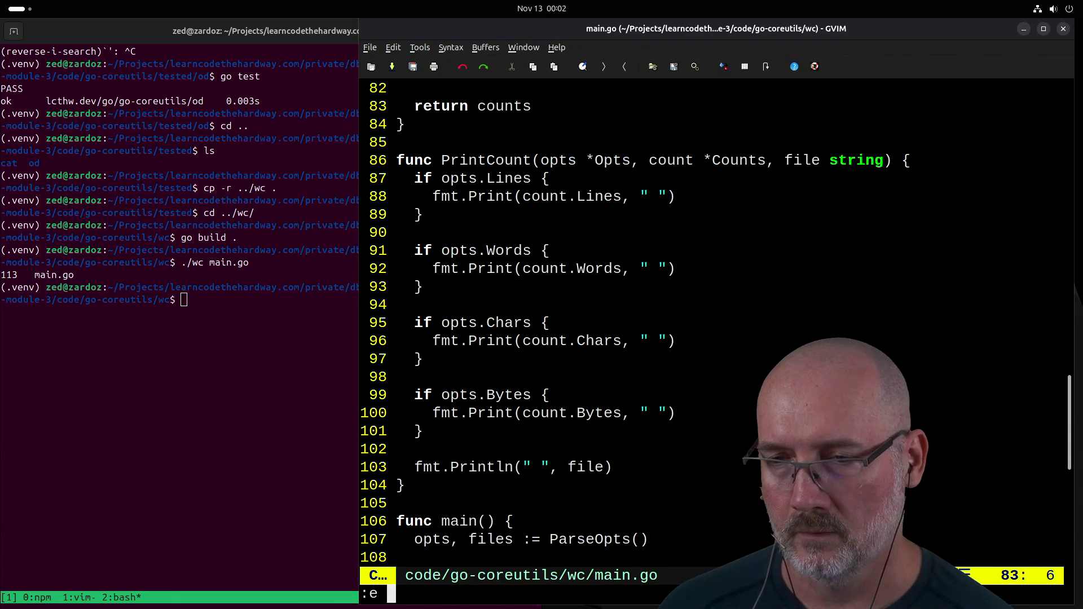
Step: Switch GVIM to the exercises/33-wc.md buffer with :b 33
{"action": "type", "text": "33"}
{"action": "key", "text": "BackSpace"}
{"action": "key", "text": "BackSpace"}
{"action": "key", "text": "BackSpace"}
{"action": "type", "text": "b"}
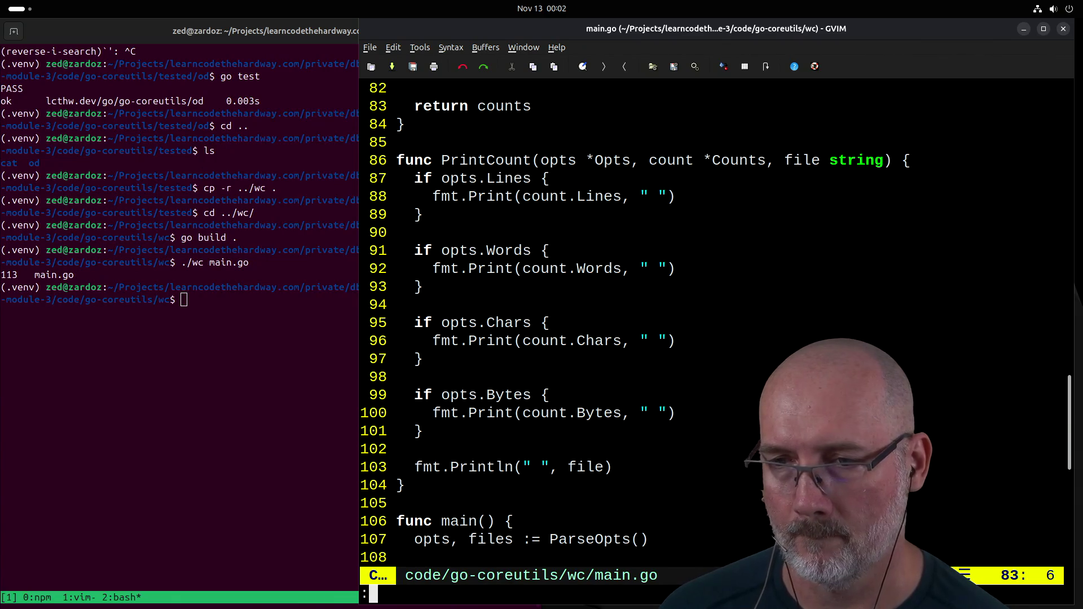
{"action": "type", "text": " 33"}
{"action": "key", "text": "Tab"}
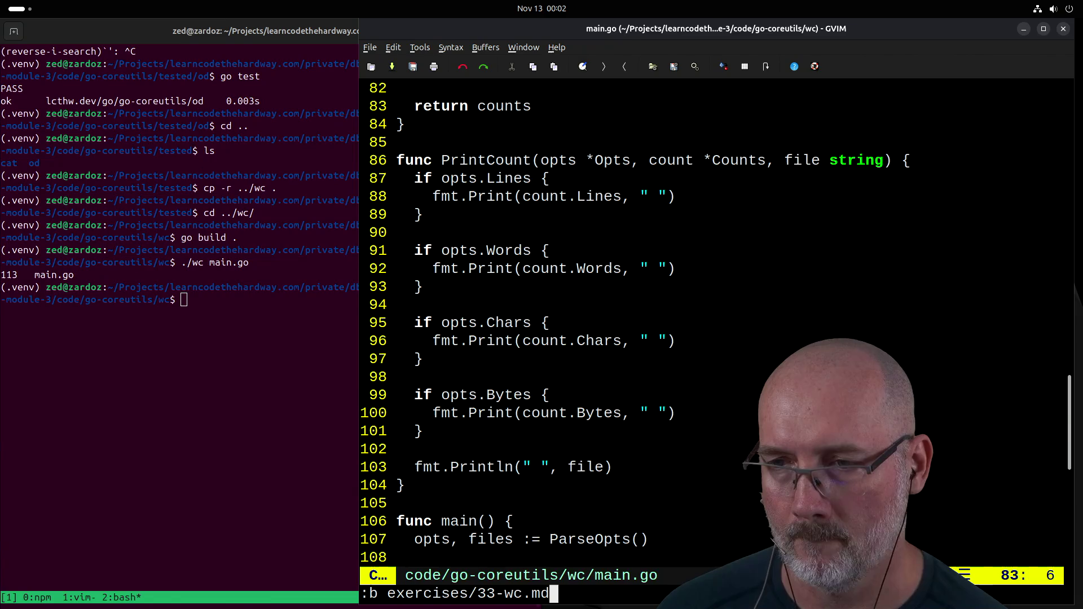
{"action": "key", "text": "Return"}
Step: Go to the last line after Testing It and open a blank line below it
{"action": "key", "text": "k"}
{"action": "key", "text": "k"}
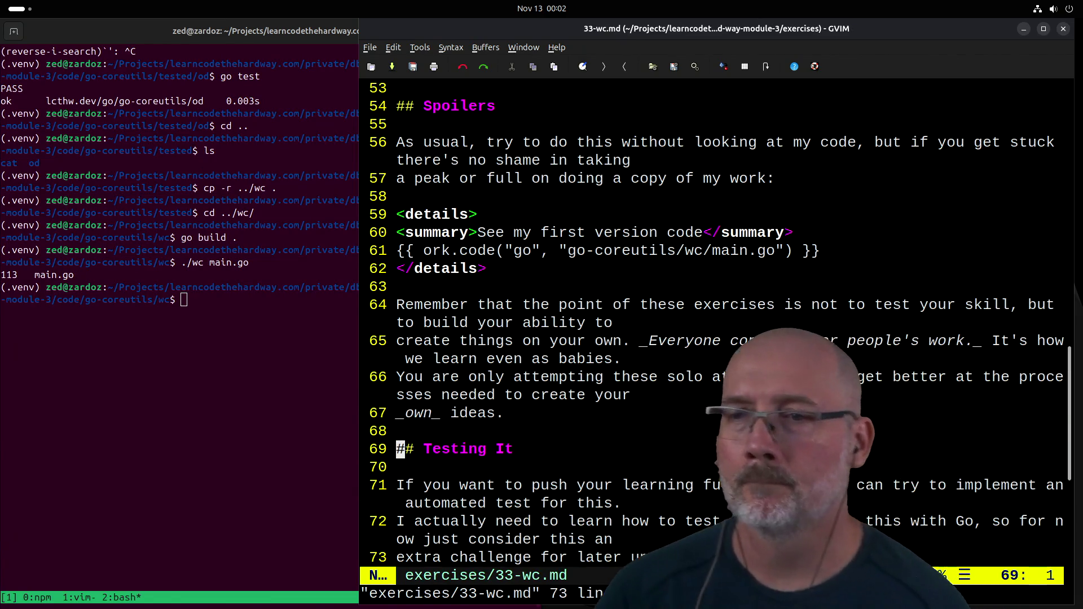
{"action": "scroll", "coordinate": [717, 322], "scroll_direction": "down", "scroll_amount": 4}
{"action": "key", "text": "j"}
{"action": "key", "text": "j"}
{"action": "key", "text": "j"}
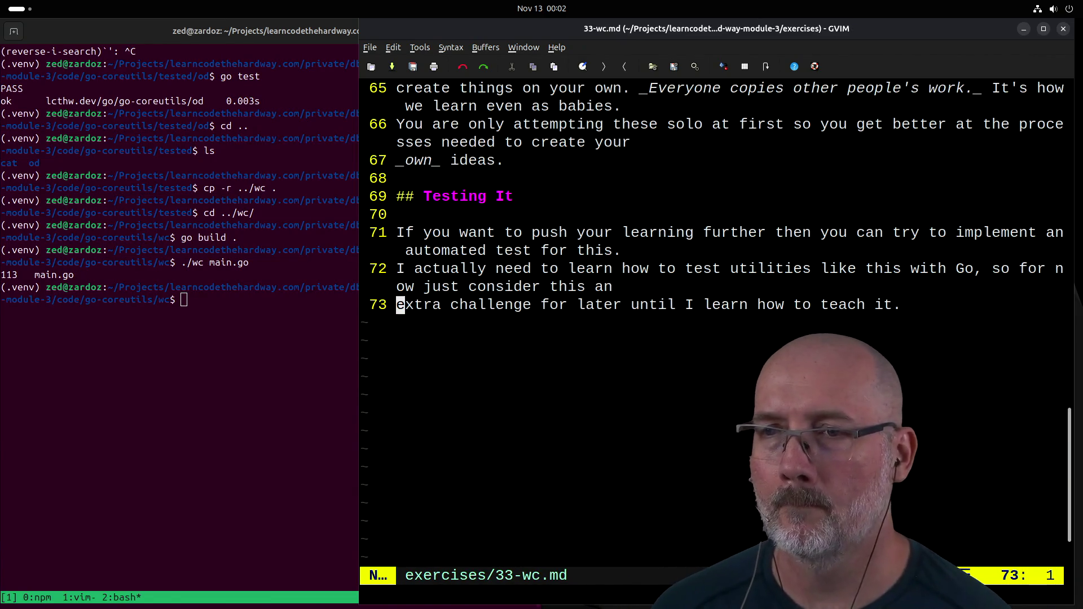
{"action": "key", "text": "A"}
{"action": "key", "text": "Return"}
{"action": "key", "text": "Return"}
Step: Add a 'Notes:' heading and note 1: a good example of unit vs. integration testing
{"action": "type", "text": "Notes:"}
{"action": "key", "text": "Return"}
{"action": "key", "text": "Return"}
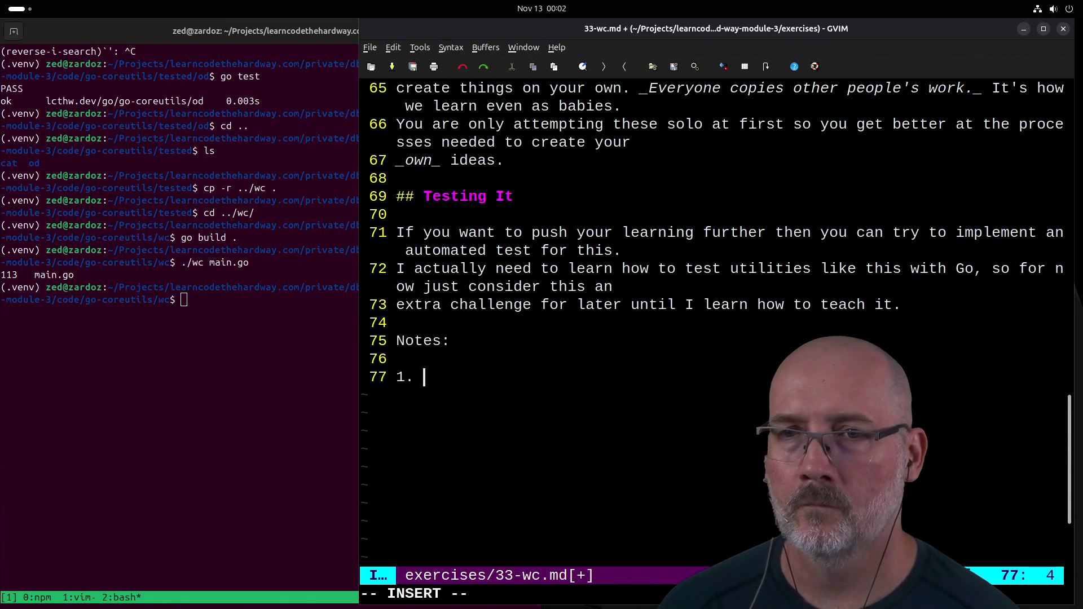
{"action": "type", "text": "This is a good ex"}
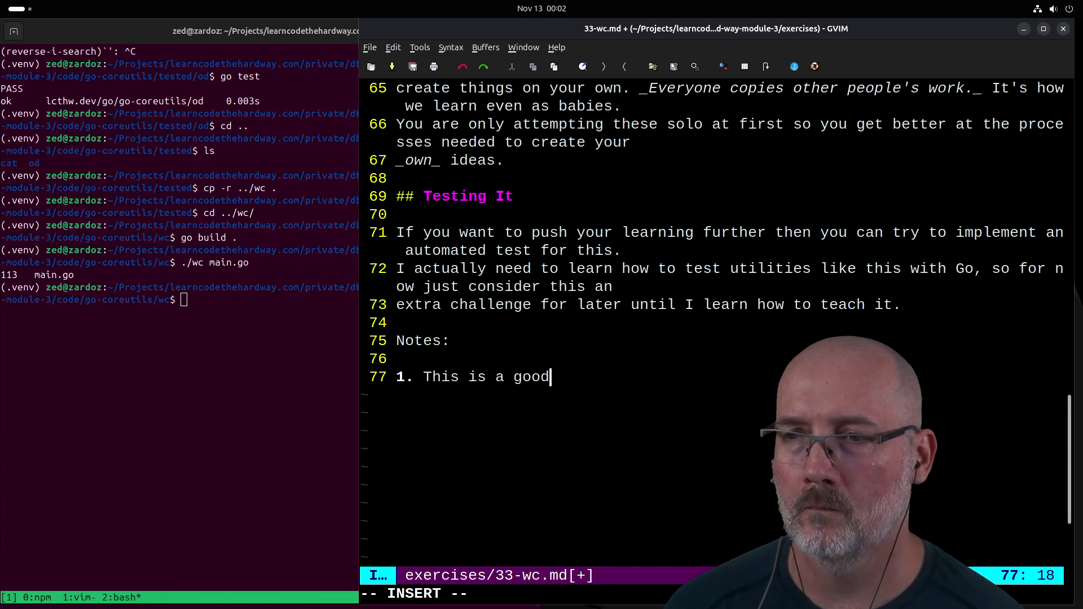
{"action": "type", "text": "ample fo"}
{"action": "type", "text": "r "}
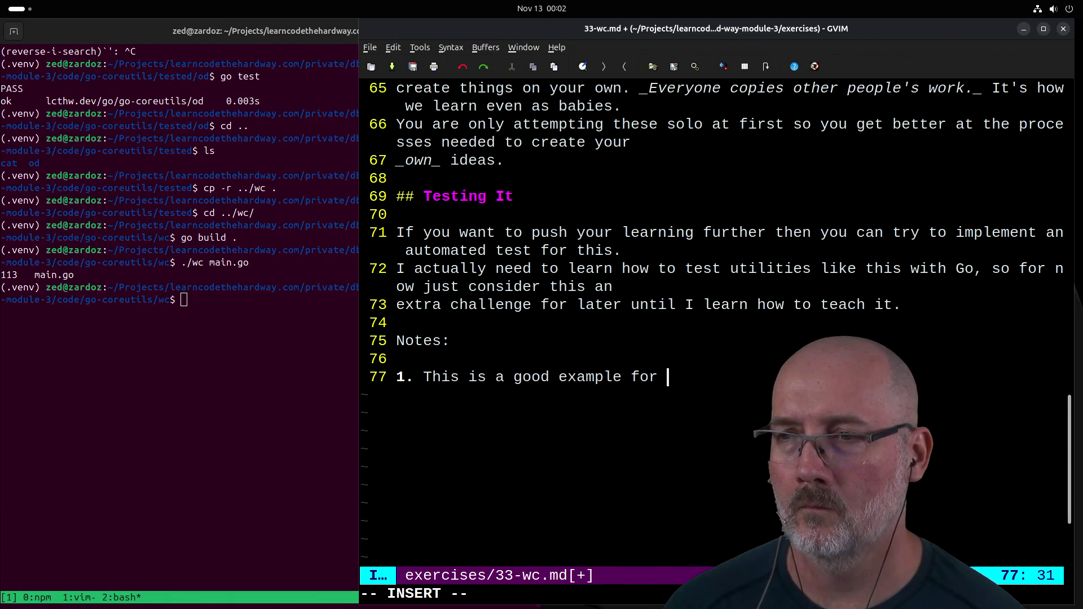
{"action": "type", "text": "unit vs. int"}
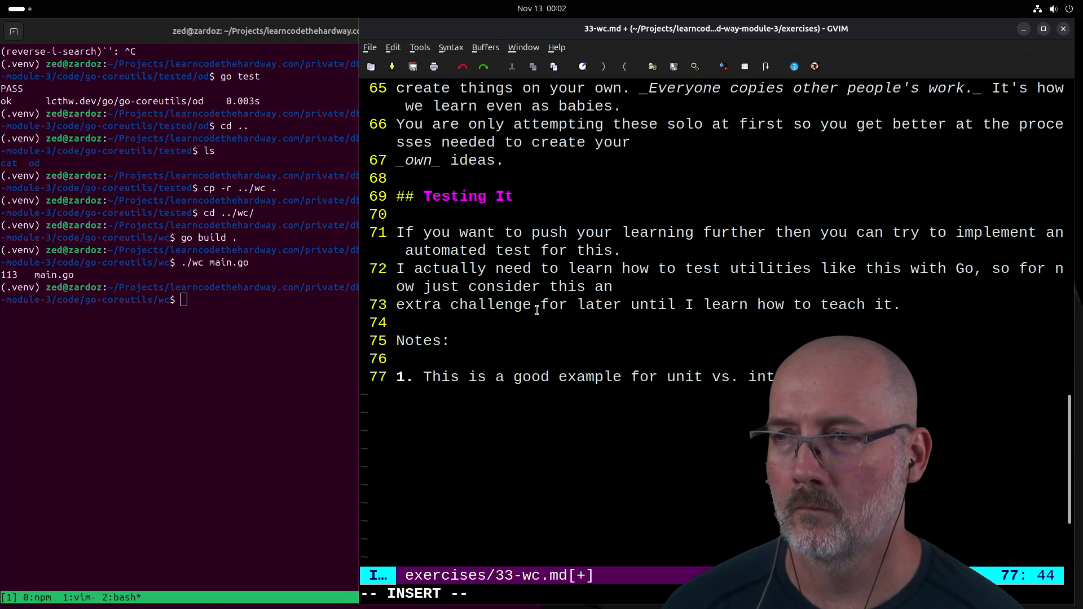
{"action": "scroll", "coordinate": [537, 310], "scroll_direction": "down", "scroll_amount": 2}
{"action": "type", "text": "gratio "}
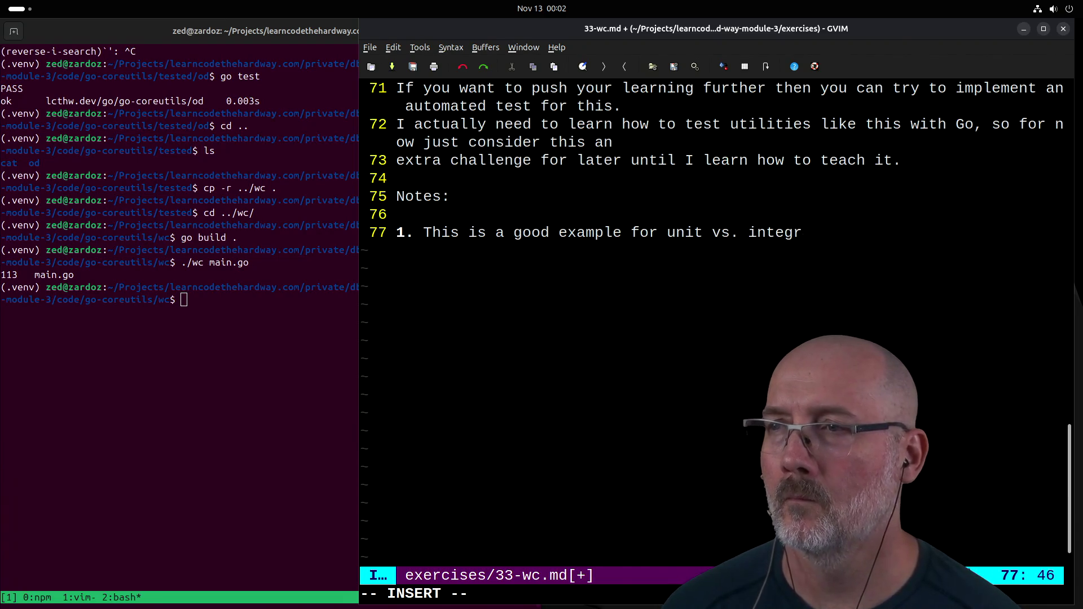
{"action": "type", "text": " testing.  you can"}
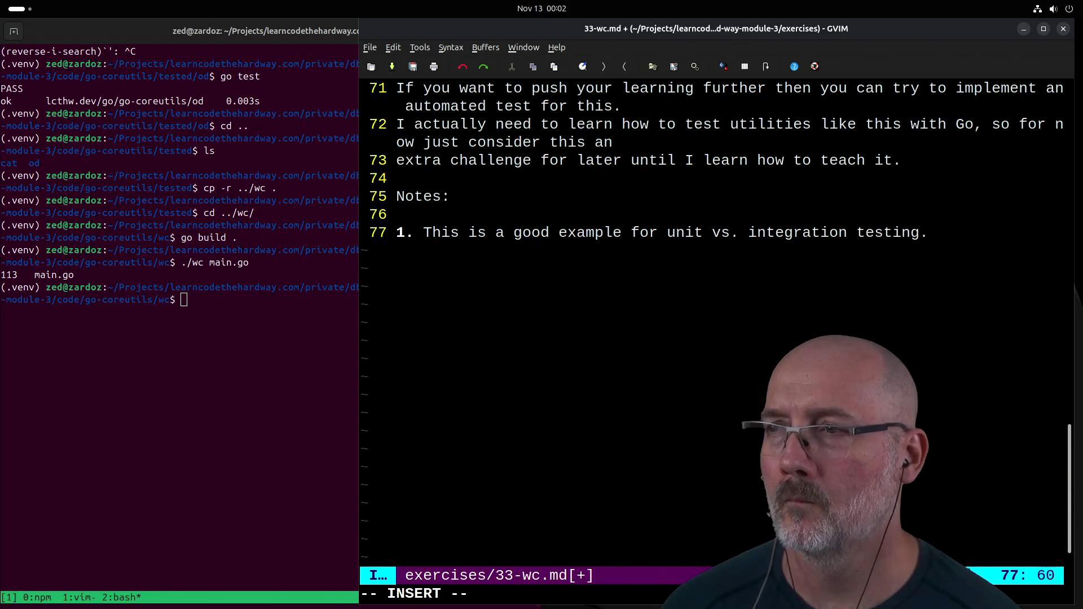
{"action": "key", "text": "BackSpace"}
{"action": "key", "text": "BackSpace"}
{"action": "key", "text": "BackSpace"}
{"action": "type", "text": "You can test it"}
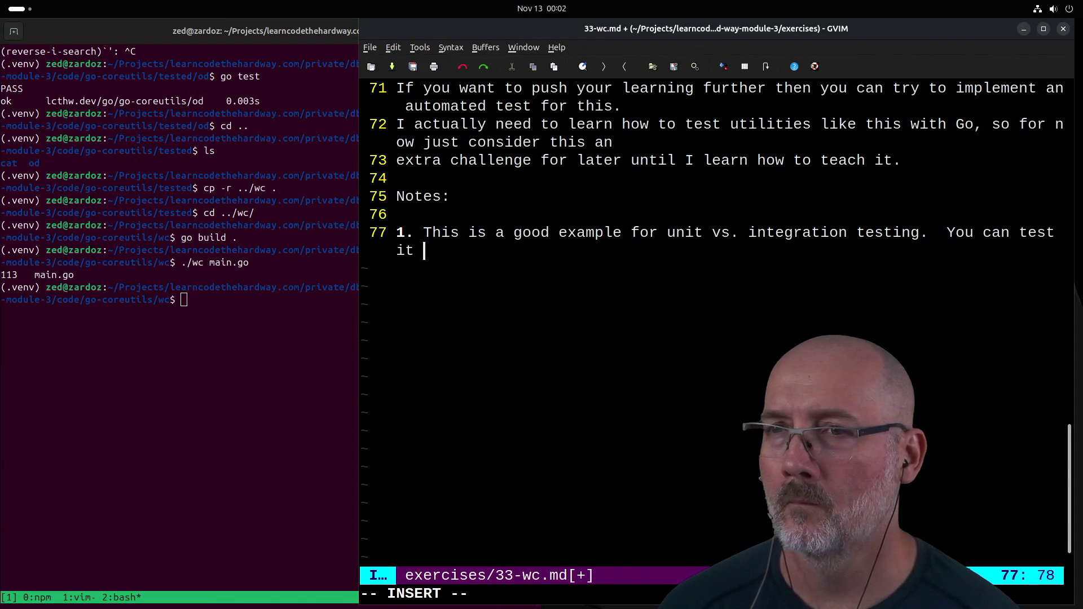
{"action": "key", "text": "BackSpace"}
{"action": "key", "text": "BackSpace"}
{"action": "key", "text": "BackSpace"}
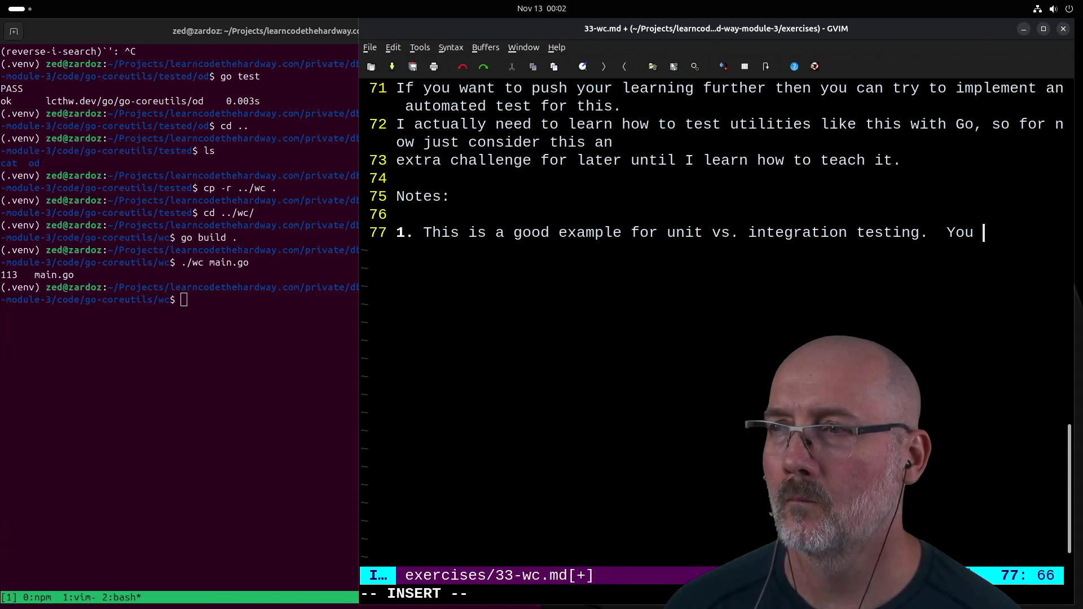
Step: Add note 2 'The test will only run the functions that main uses, but not main' and note 3 'This will do a unit test.'
{"action": "key", "text": "Return"}
{"action": "type", "text": "2. First"}
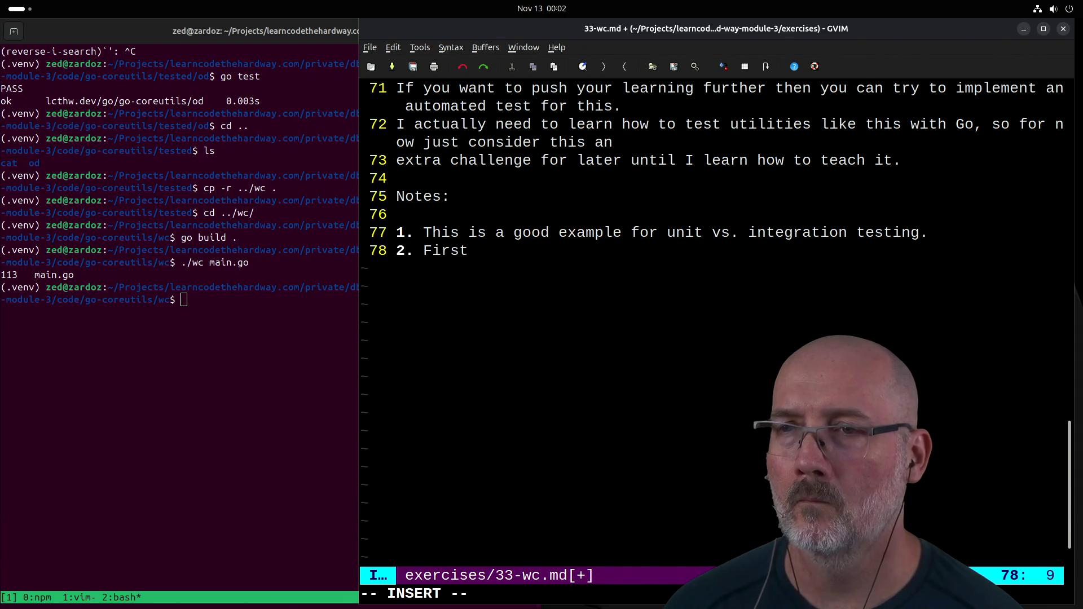
{"action": "type", "text": " test it through the"}
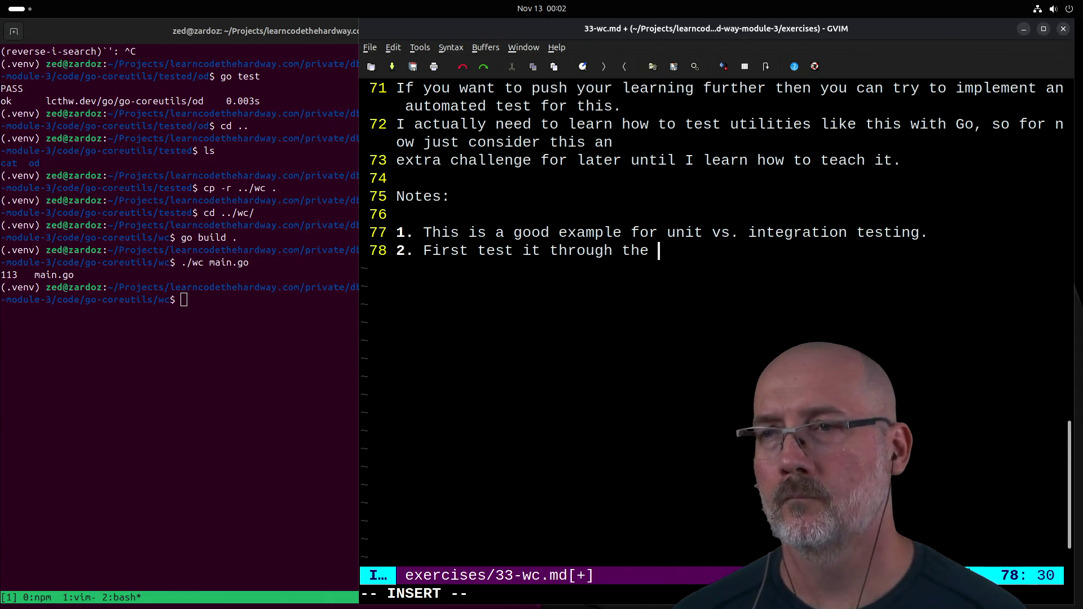
{"action": "key", "text": "BackSpace"}
{"action": "key", "text": "BackSpace"}
{"action": "key", "text": "BackSpace"}
{"action": "key", "text": "BackSpace"}
{"action": "key", "text": "BackSpace"}
{"action": "key", "text": "BackSpace"}
{"action": "type", "text": "The test wil"}
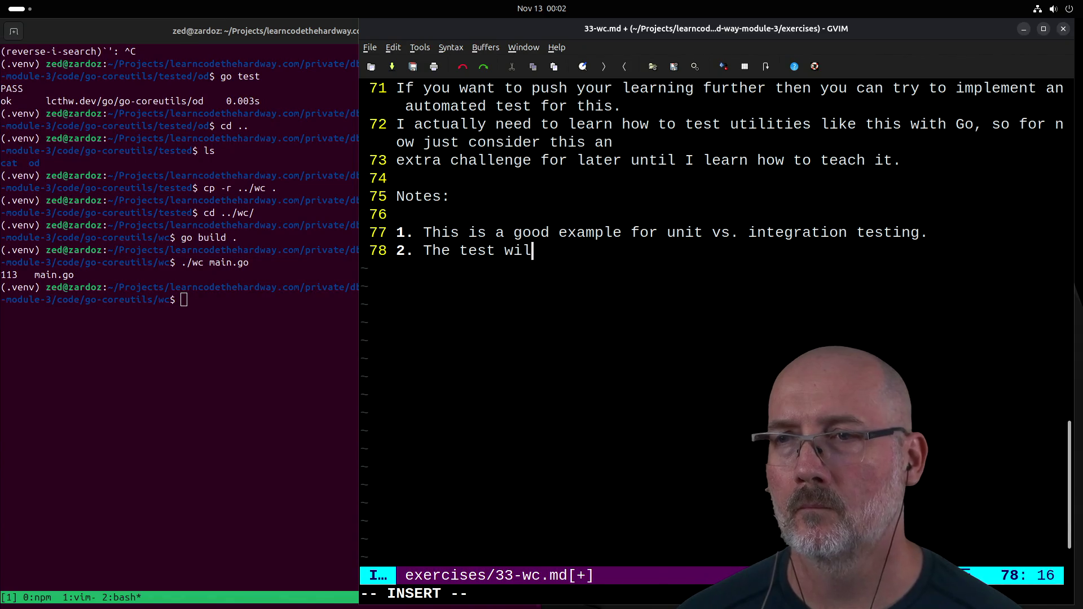
{"action": "type", "text": "l only run"}
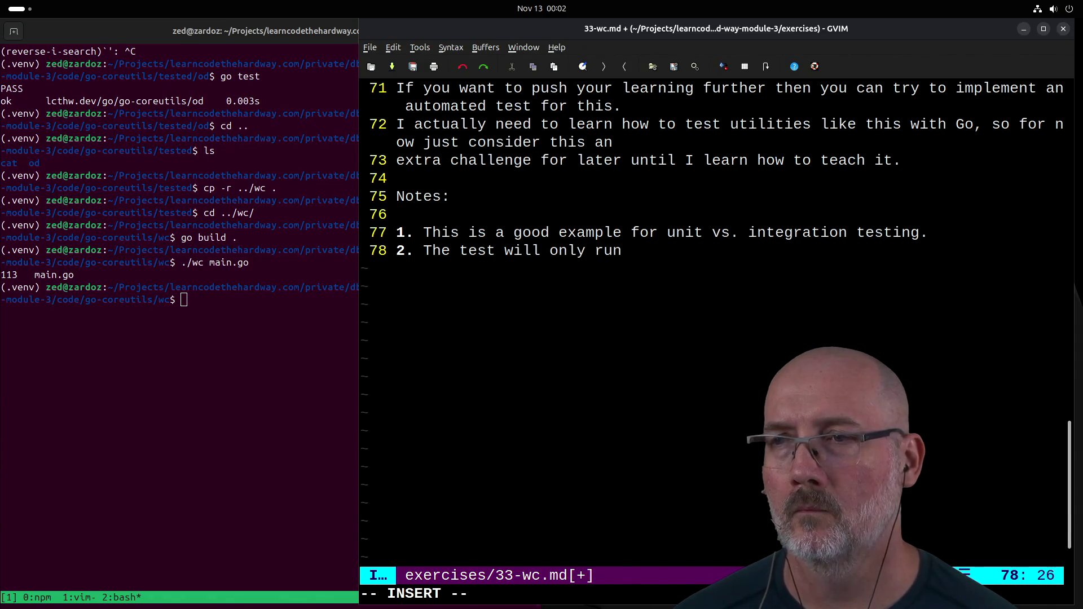
{"action": "type", "text": " the functions"}
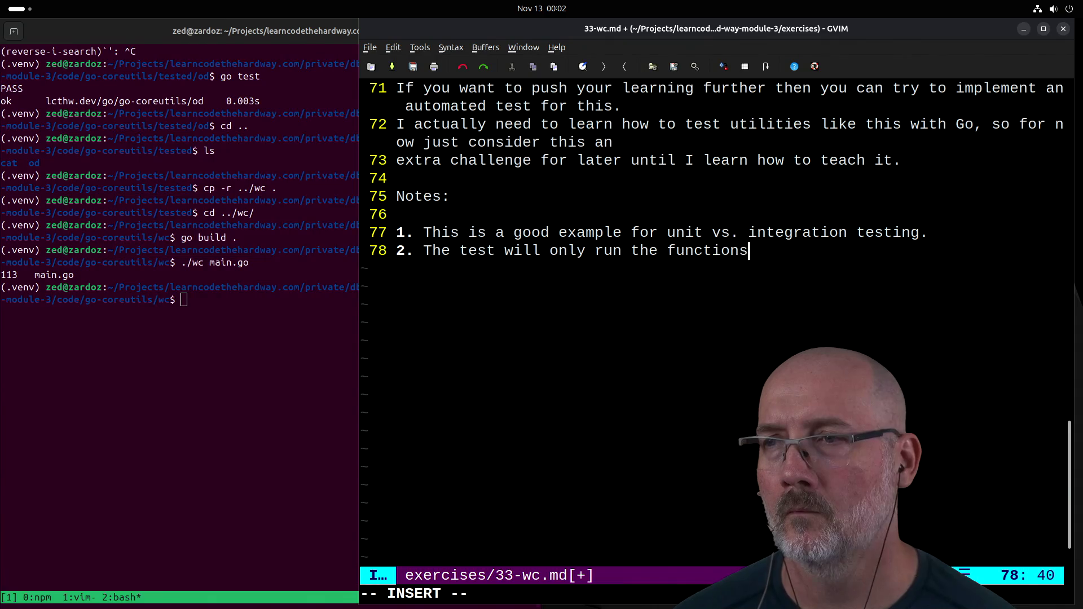
{"action": "type", "text": " that main uses, but not main."}
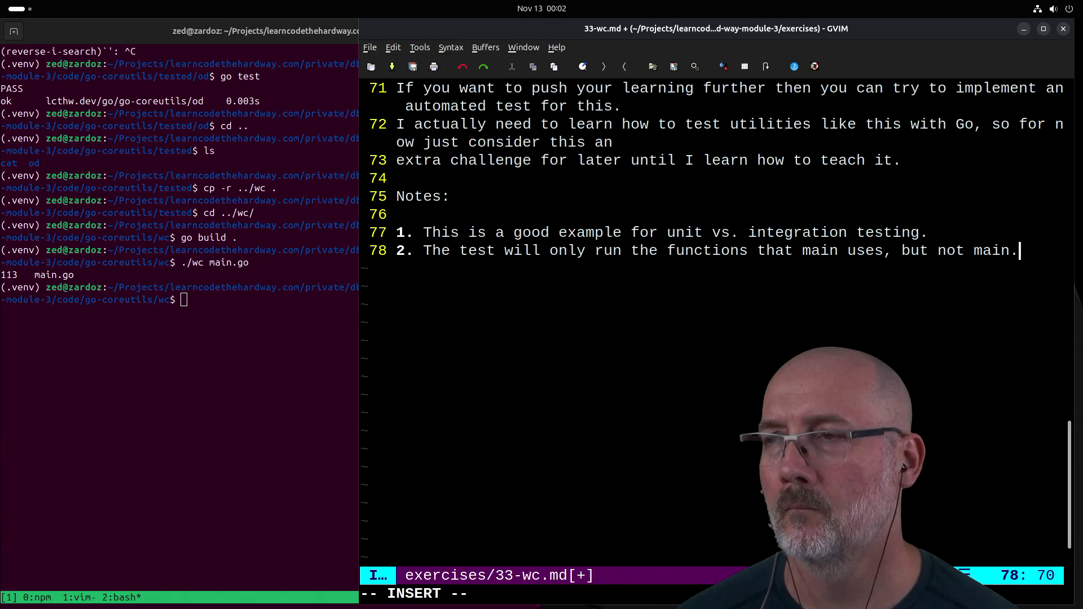
{"action": "key", "text": "Return"}
{"action": "type", "text": "3. This wil"}
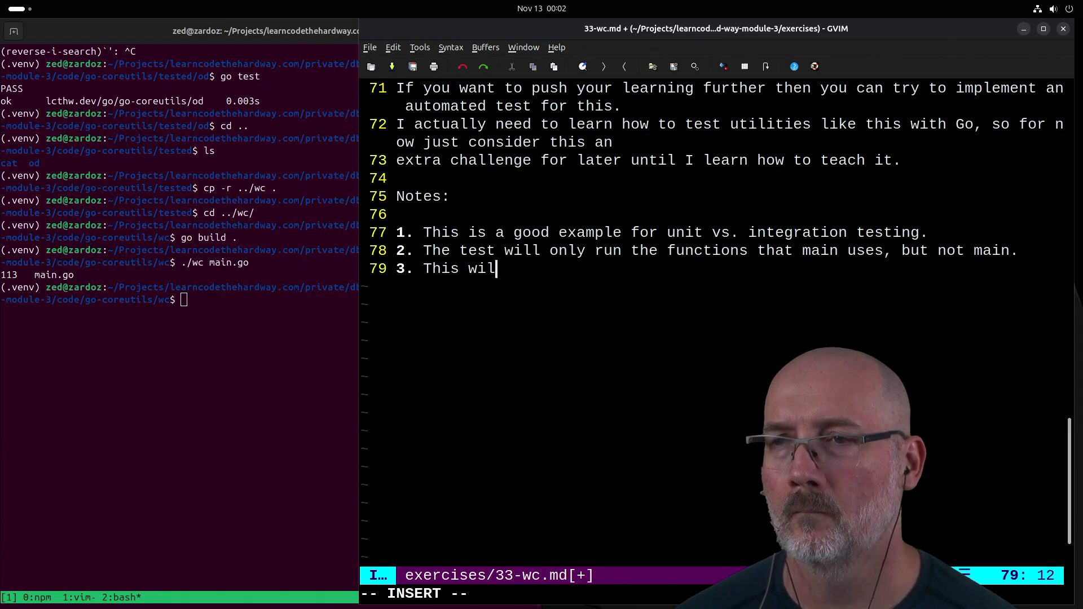
{"action": "type", "text": "l do a "}
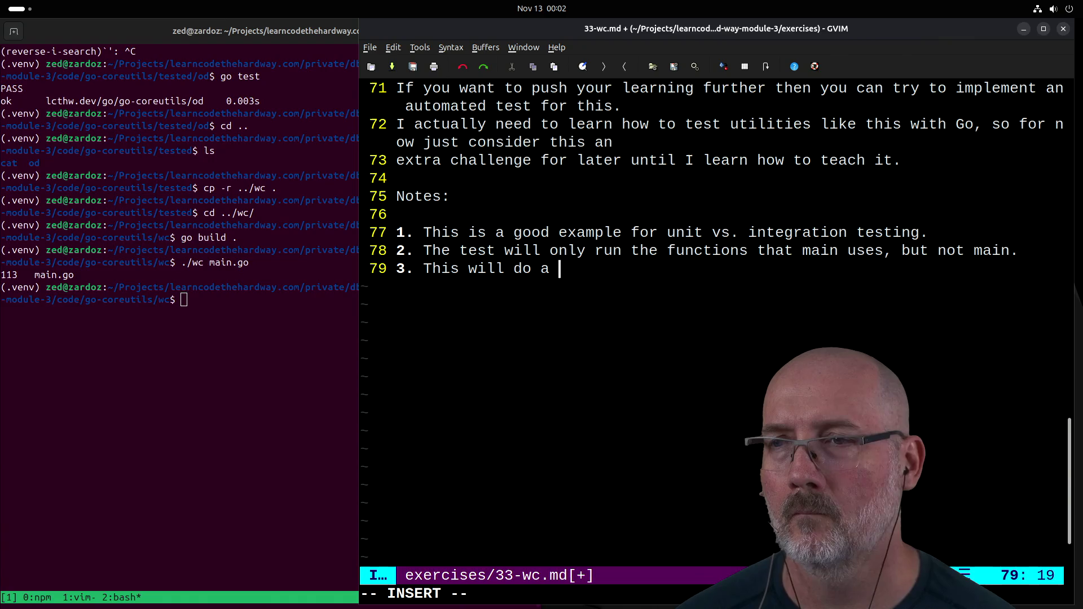
{"action": "type", "text": "unit test."}
{"action": "key", "text": "Escape"}
Step: Write 33-wc.md to disk with :w (79 lines, 2511 bytes)
{"action": "type", "text": ":wa"}
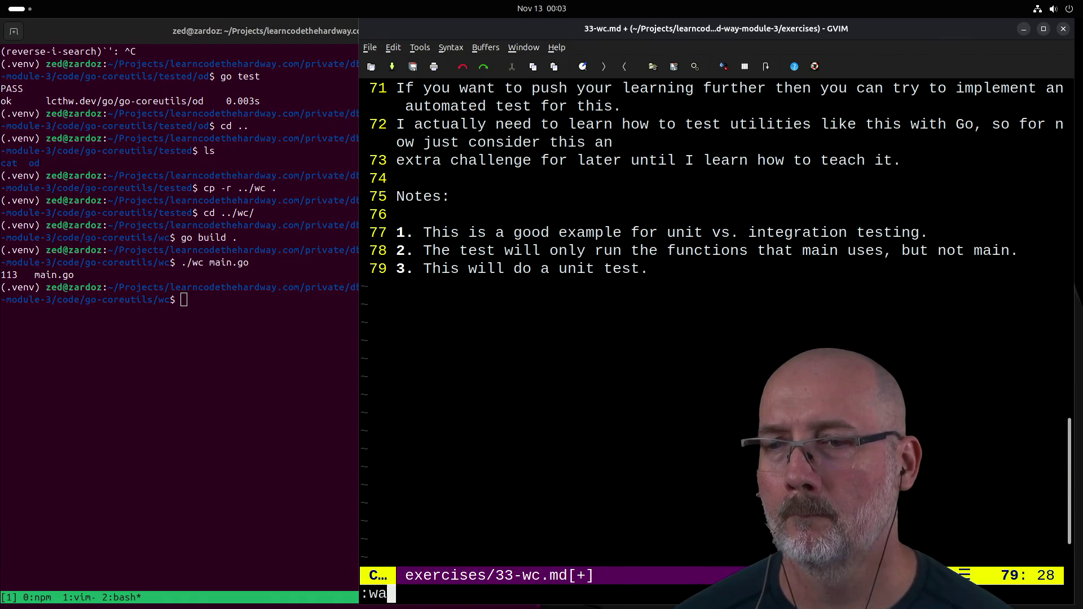
{"action": "key", "text": "Return"}
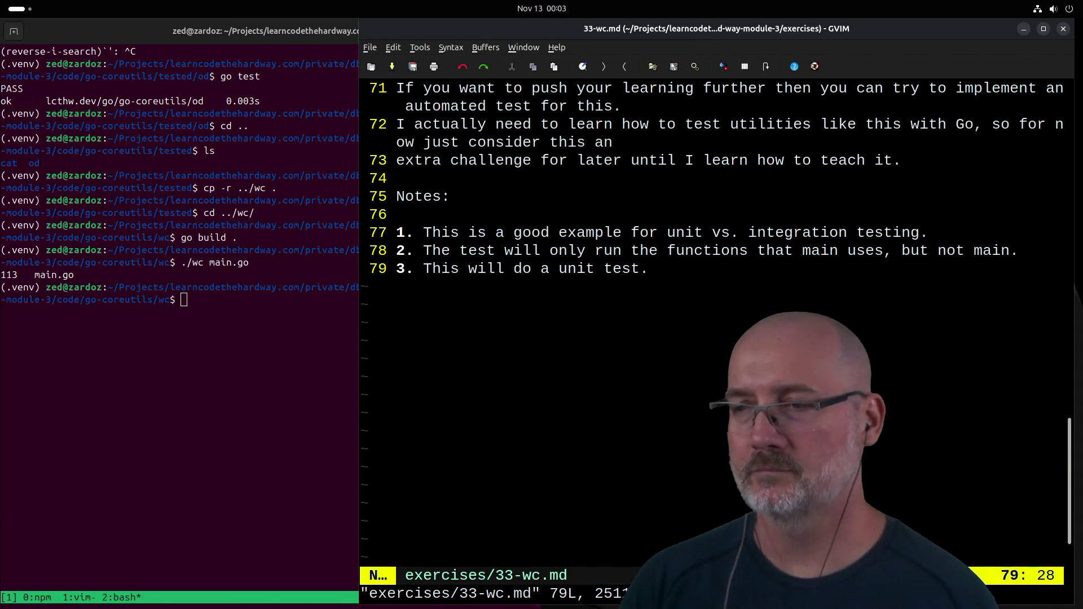
Step: Return to main.go with :e# and write all open buffers with :wa
{"action": "key", "text": "g"}
{"action": "key", "text": "g"}
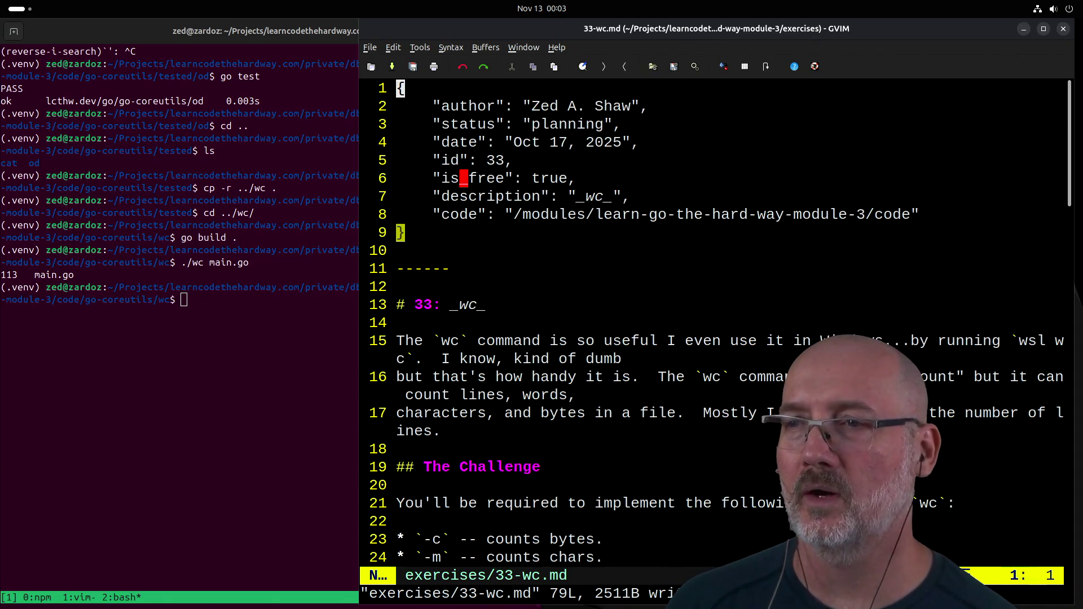
{"action": "type", "text": ":e#"}
{"action": "key", "text": "Return"}
{"action": "type", "text": ":wa"}
{"action": "key", "text": "Return"}
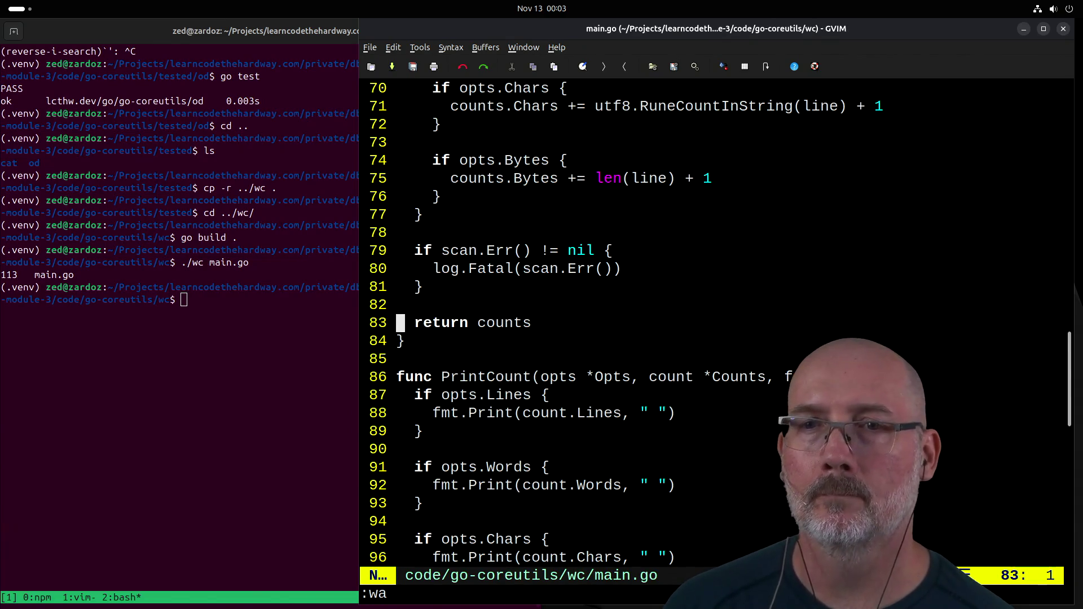
Step: Bring the terminal in the wc folder in front of GVIM
{"action": "left_click", "coordinate": [312, 350]}
{"action": "left_click", "coordinate": [758, 347]}
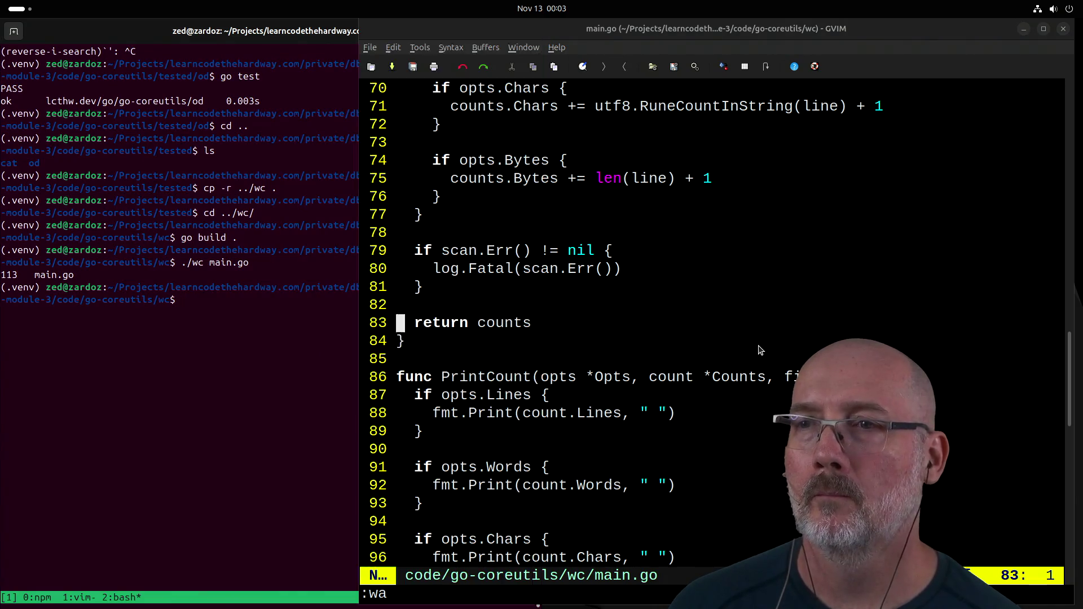
{"action": "left_click", "coordinate": [203, 392]}
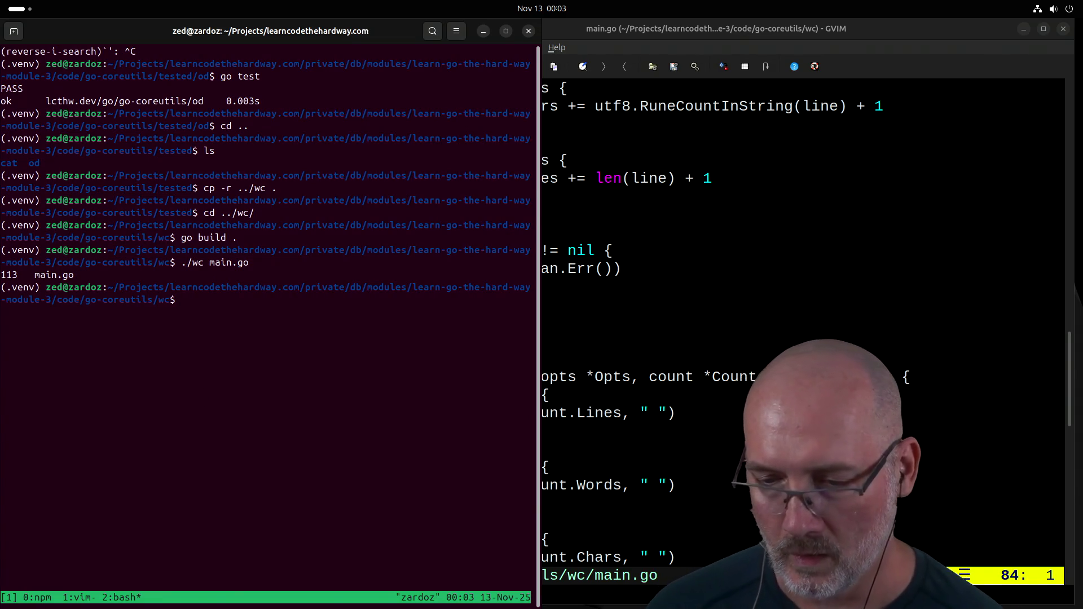
Step: Exit the tmux shells, quit vim with :wqa, and stop the npm server
{"action": "key", "text": "ctrl+c"}
{"action": "type", "text": "exit"}
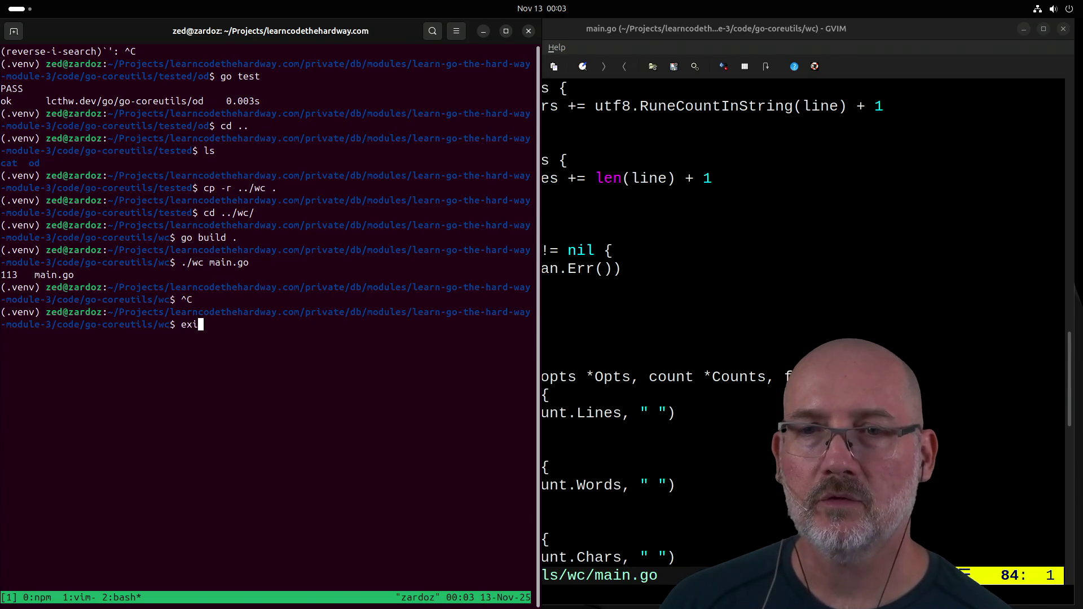
{"action": "key", "text": "Return"}
{"action": "type", "text": ":"}
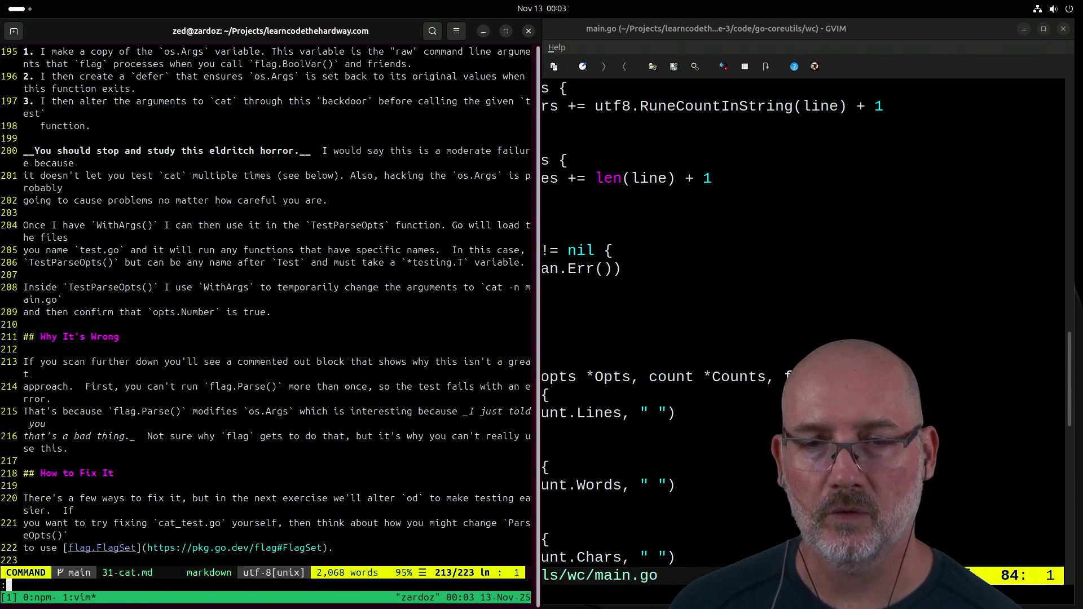
{"action": "type", "text": "wqa"}
{"action": "key", "text": "Return"}
{"action": "type", "text": "exi"}
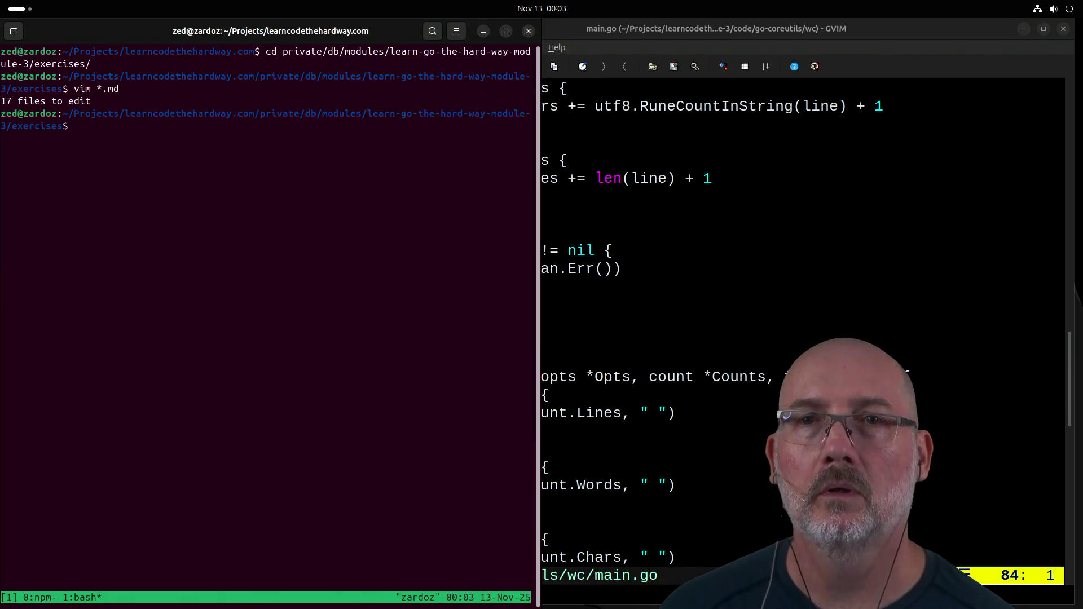
{"action": "type", "text": "t"}
{"action": "key", "text": "Return"}
{"action": "key", "text": "ctrl+c"}
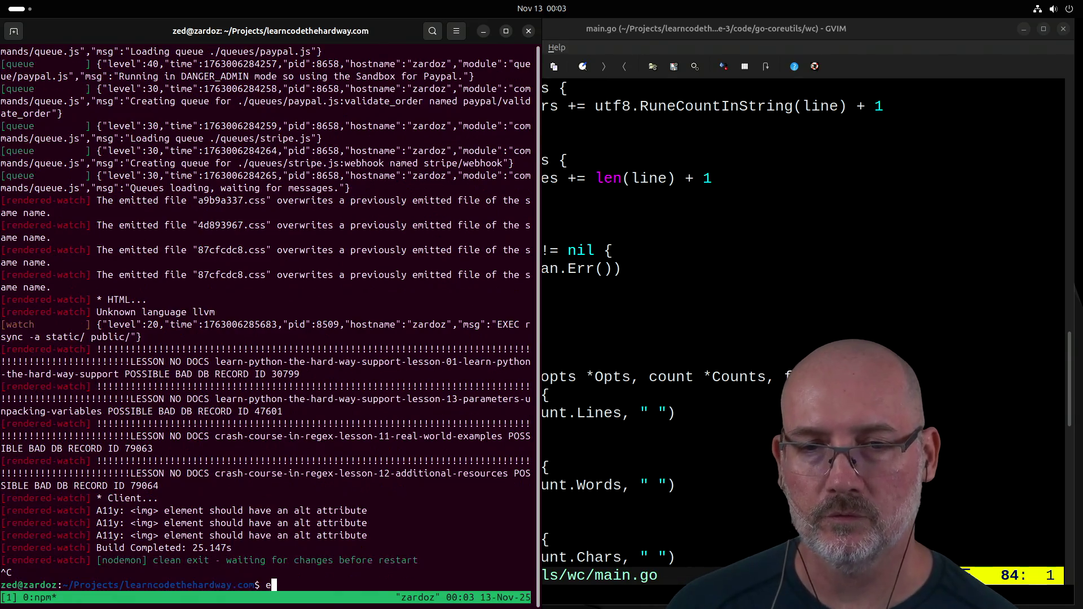
{"action": "key", "text": "ctrl+d"}
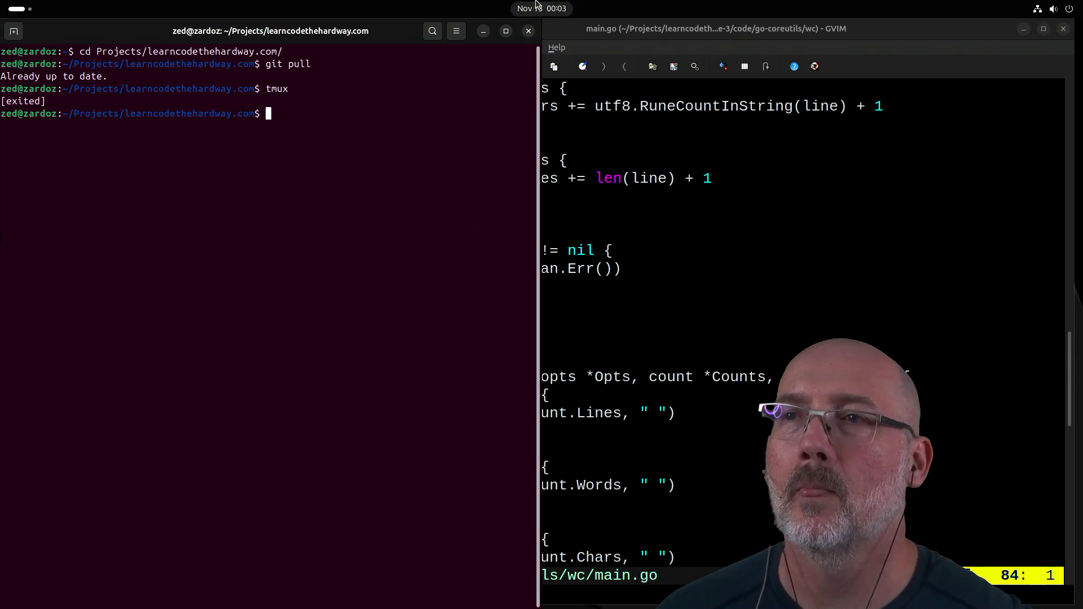
Step: Close the terminal, GVIM and browser windows
{"action": "left_click", "coordinate": [530, 32]}
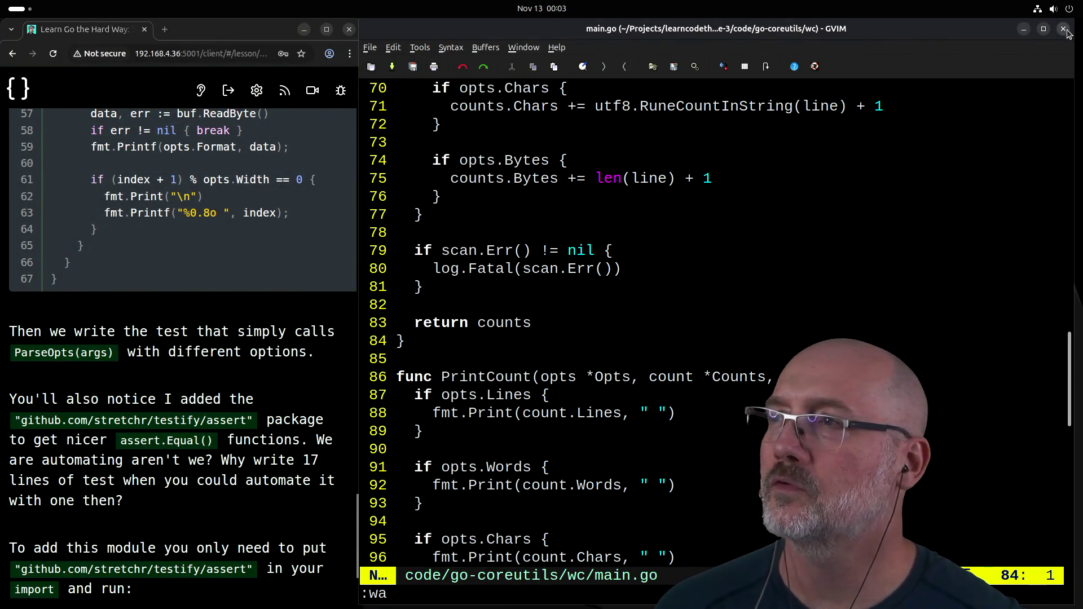
{"action": "left_click", "coordinate": [1063, 29]}
{"action": "left_click", "coordinate": [349, 31]}
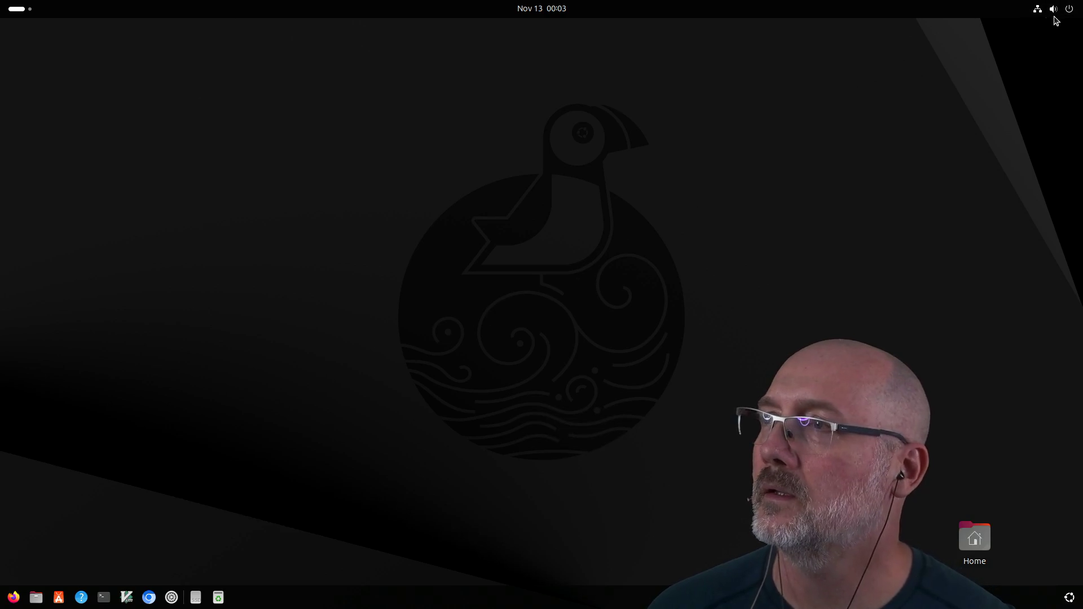
{"action": "left_click", "coordinate": [1070, 10]}
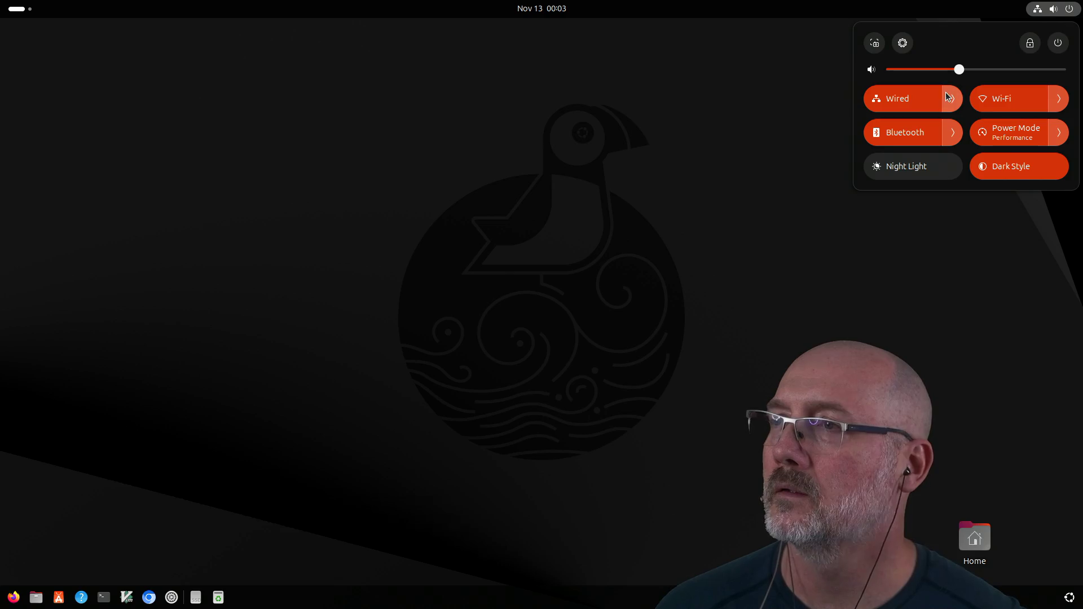
{"action": "left_click", "coordinate": [208, 196]}
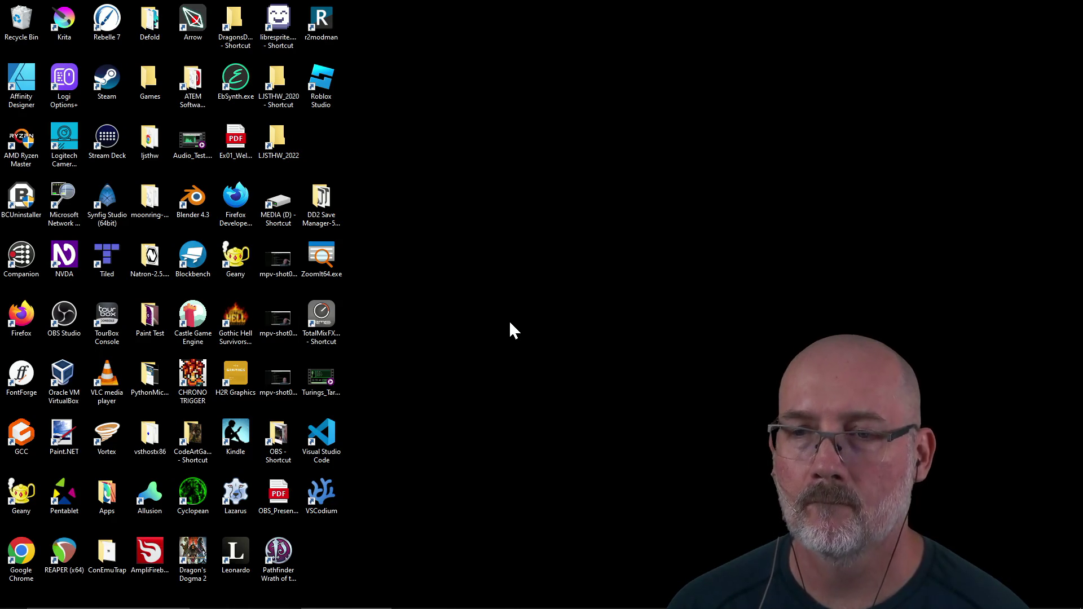
{"action": "key", "text": "super"}
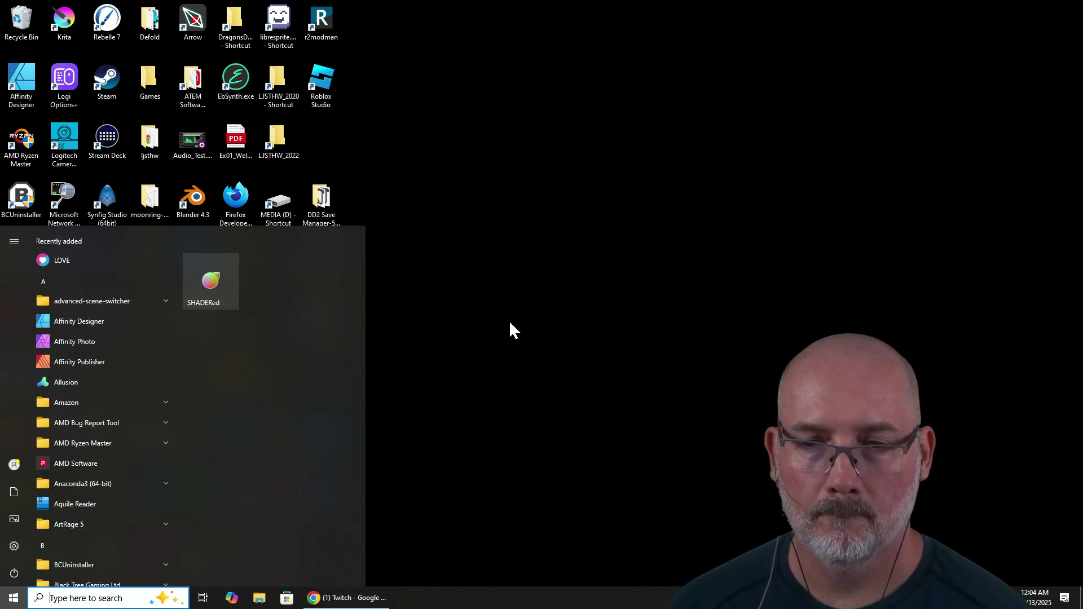
{"action": "type", "text": "ubun"}
{"action": "key", "text": "Return"}
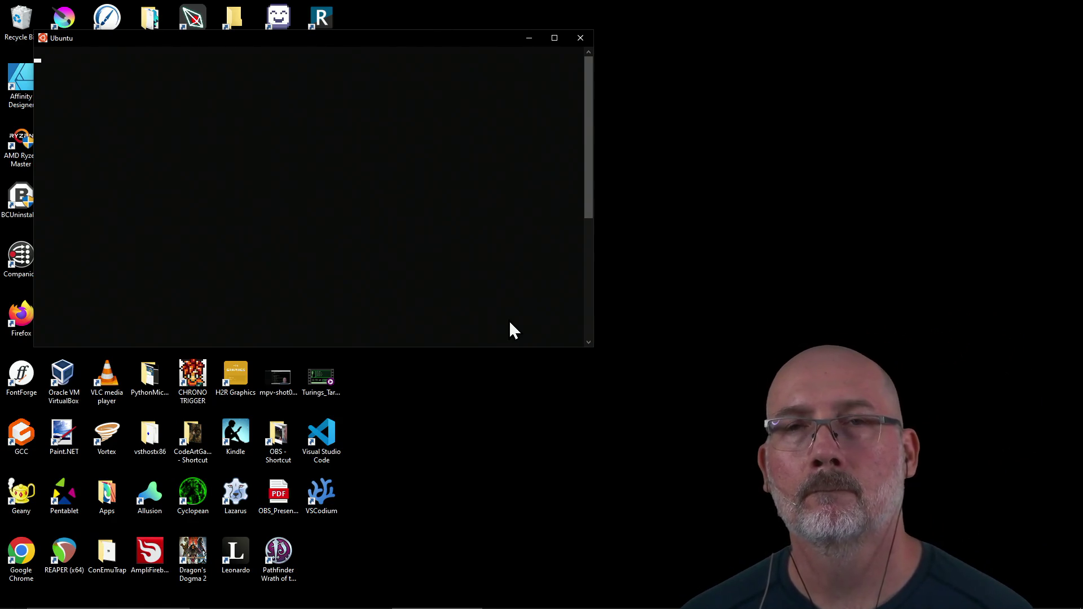
{"action": "left_click", "coordinate": [579, 39]}
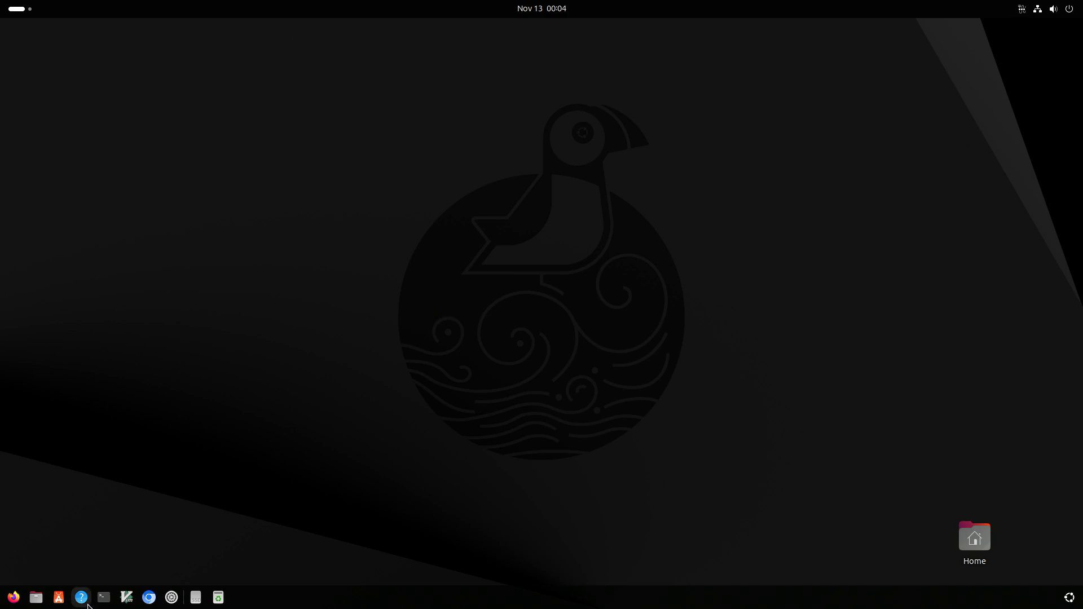
Step: Open a new terminal, reattach to the vidcrunch session with tmux attach -d, and maximize it
{"action": "left_click", "coordinate": [103, 597]}
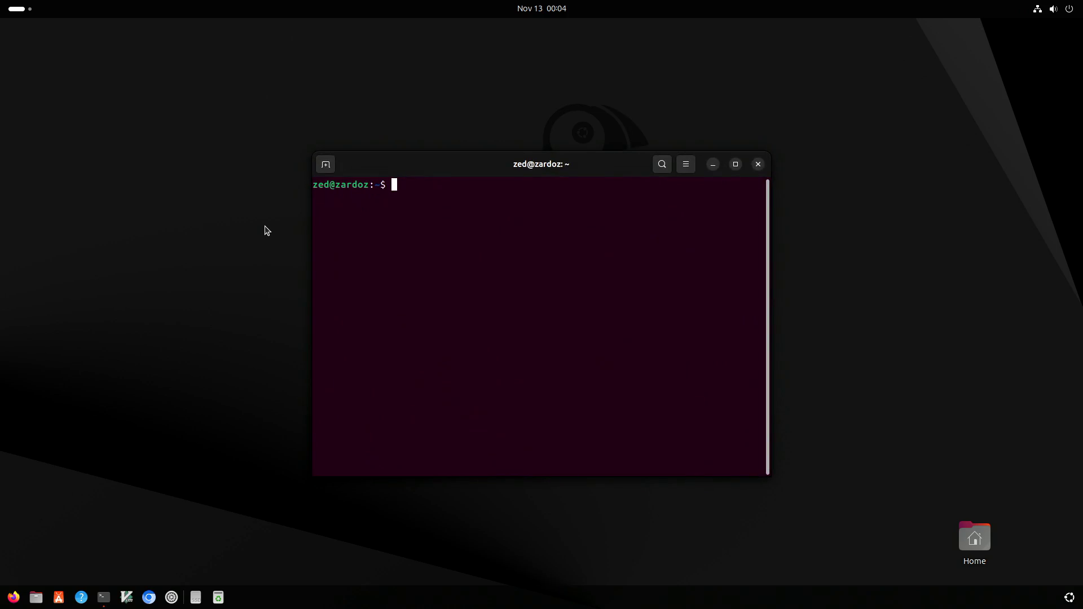
{"action": "type", "text": "tmux att"}
{"action": "type", "text": "ach -d"}
{"action": "key", "text": "Return"}
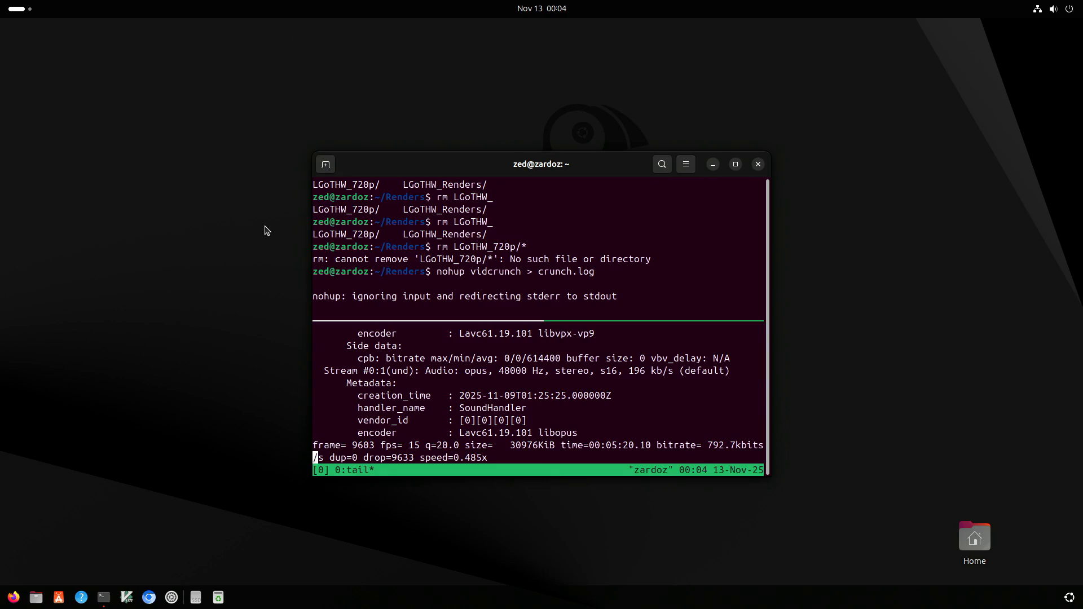
{"action": "left_click", "coordinate": [736, 165]}
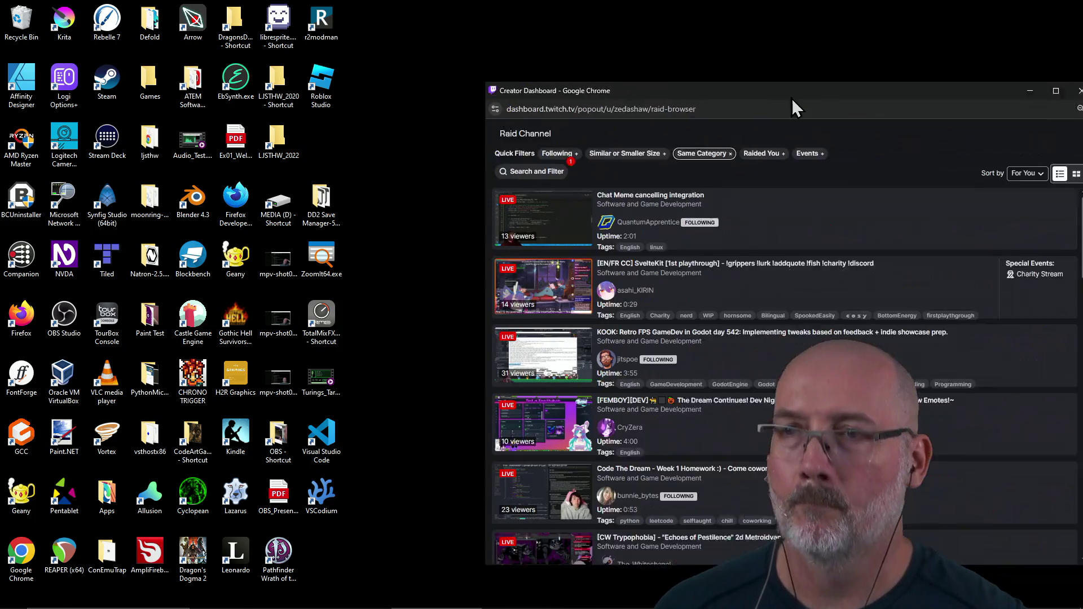
Step: Move the raid browser left, filter it to Following channels, and preview the Code The Dream stream
{"action": "mouse_move", "coordinate": [793, 106]}
{"action": "left_mouse_down"}
{"action": "mouse_move", "coordinate": [500, 48]}
{"action": "mouse_move", "coordinate": [435, 53]}
{"action": "left_mouse_up"}
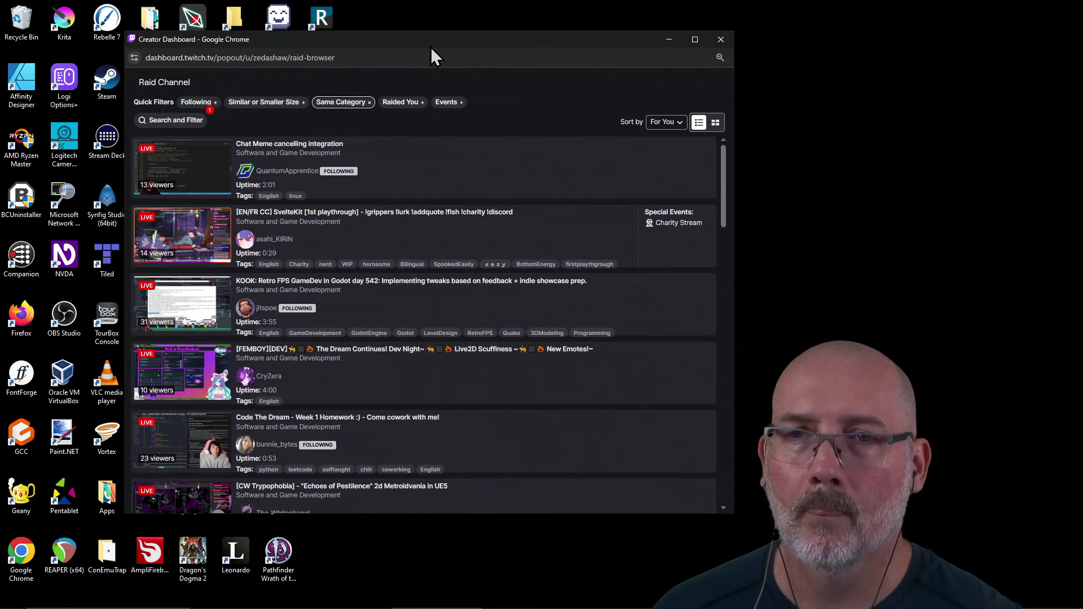
{"action": "left_click", "coordinate": [404, 103]}
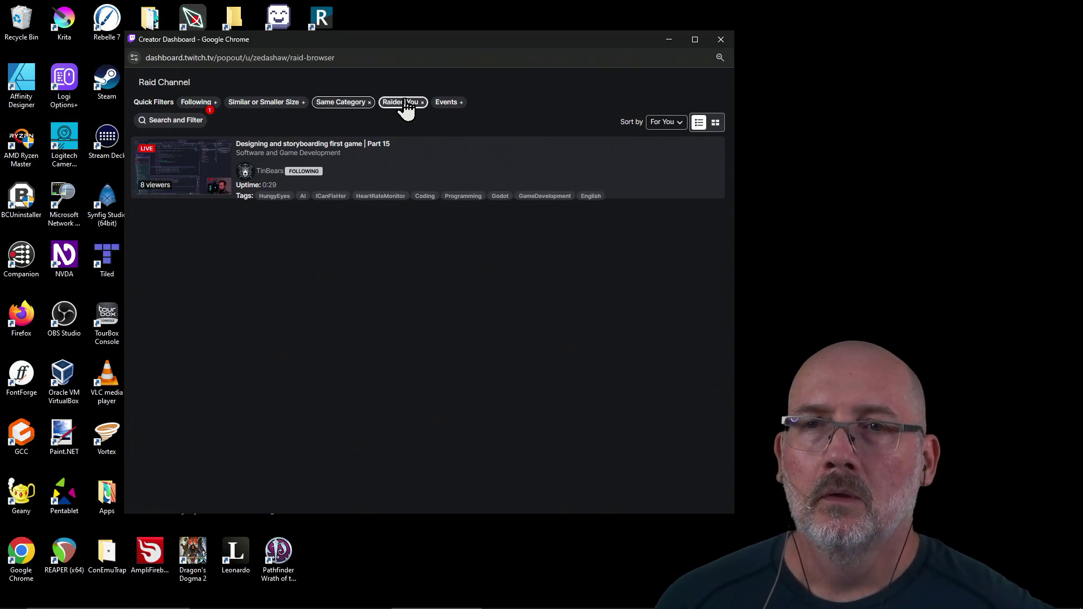
{"action": "left_click", "coordinate": [421, 103]}
{"action": "left_click", "coordinate": [194, 103]}
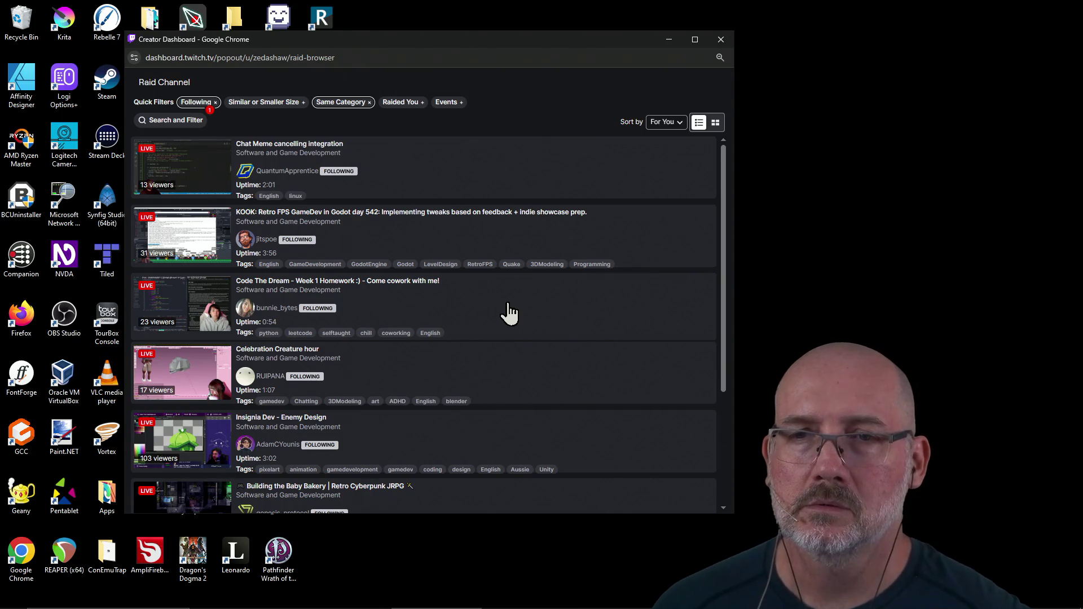
{"action": "scroll", "coordinate": [486, 312], "scroll_direction": "down", "scroll_amount": 3}
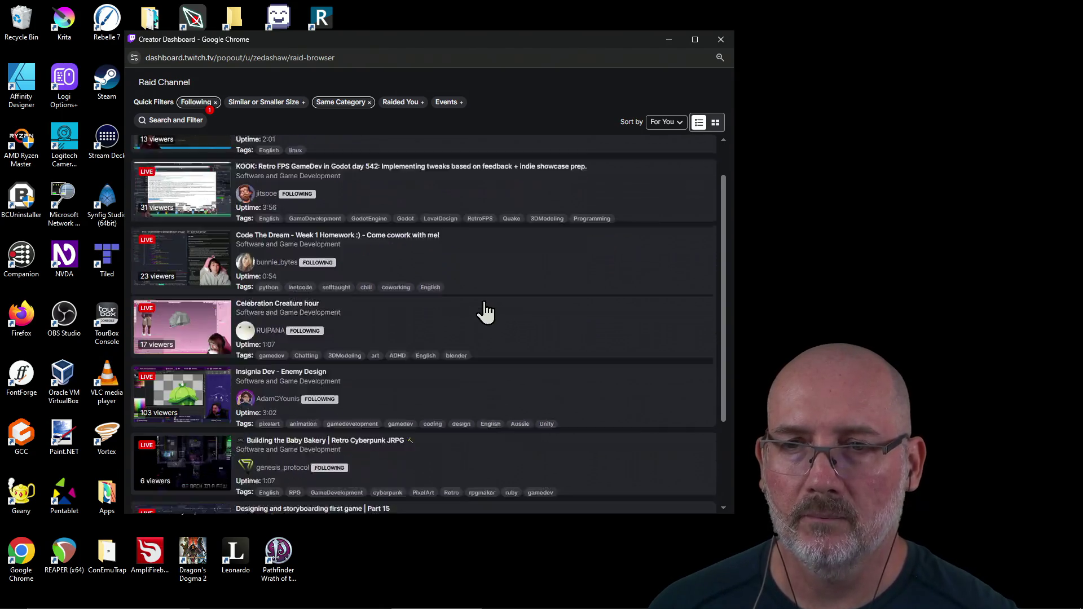
{"action": "scroll", "coordinate": [468, 335], "scroll_direction": "up", "scroll_amount": 3}
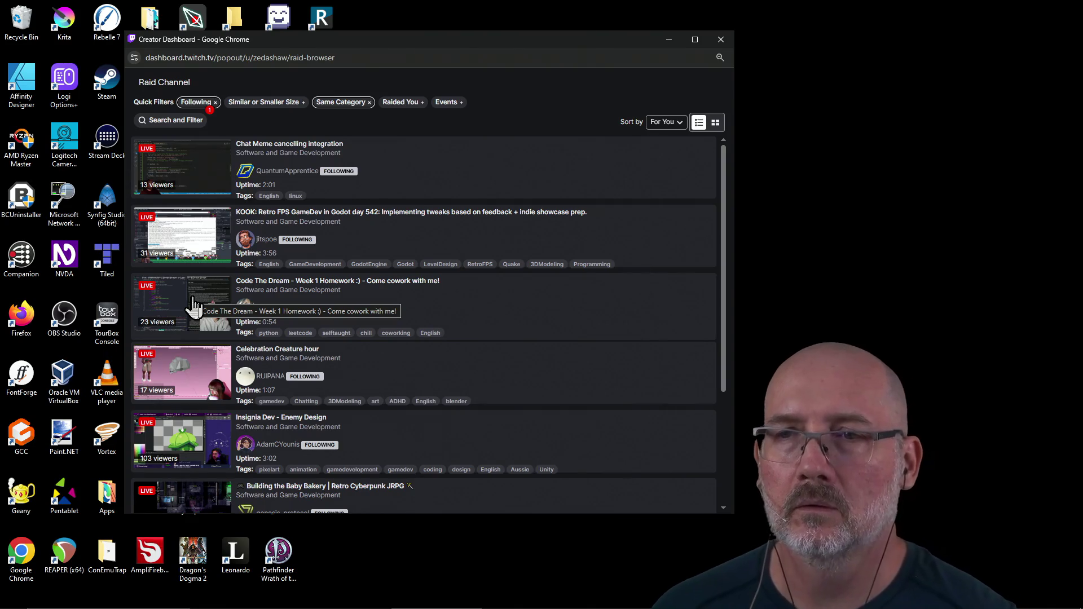
{"action": "left_click", "coordinate": [166, 296]}
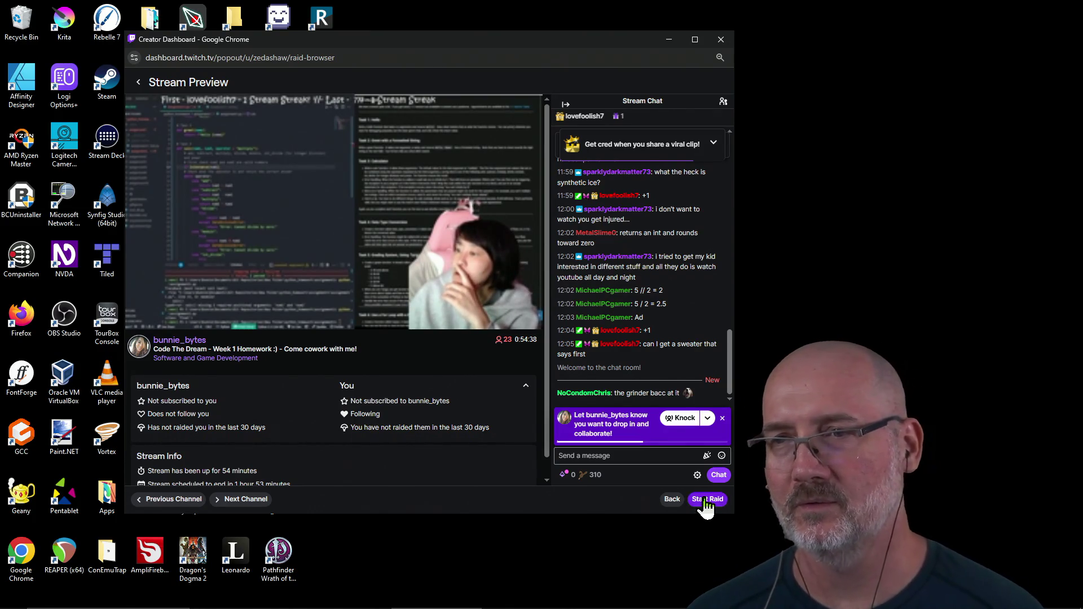
Step: Start the raid to the 'Code The Dream - Week 1 Homework' stream
{"action": "left_click", "coordinate": [707, 500]}
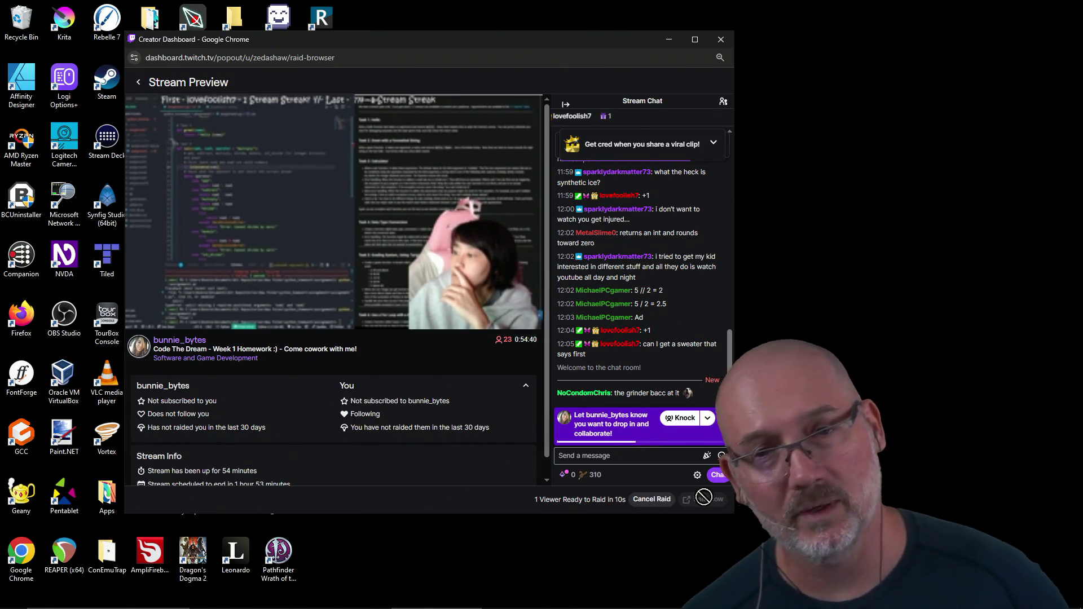